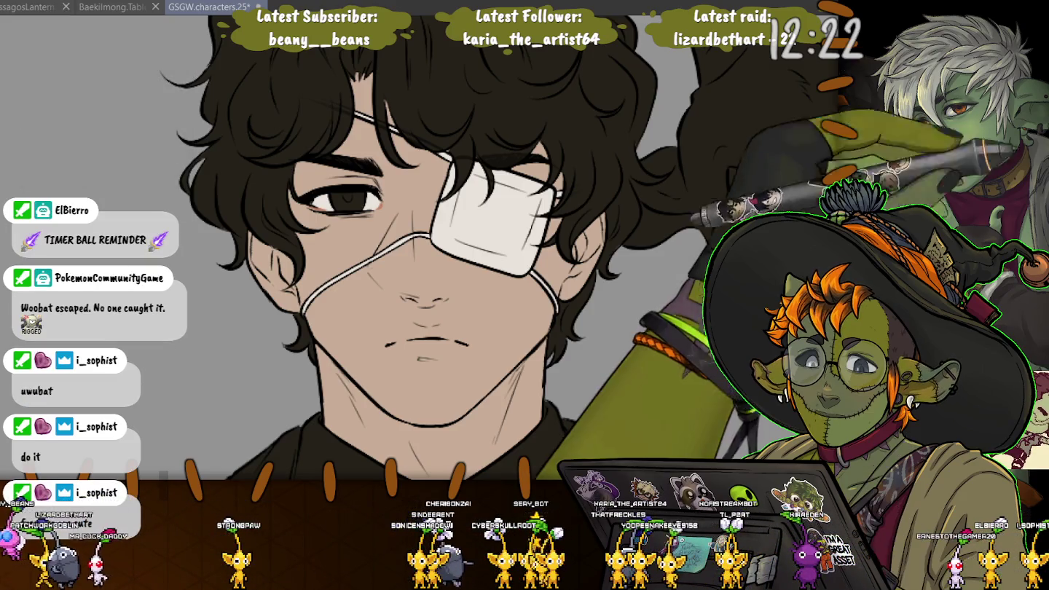
Auto-select the face skin, add the forehead under the hair, then clear the selection.
left_click(392, 232)
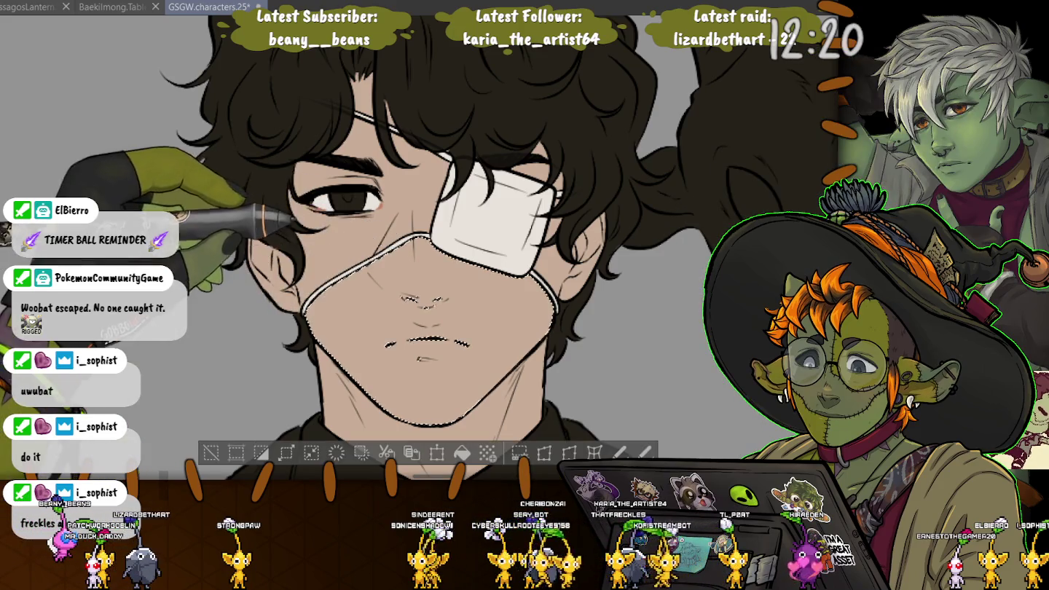
left_click(408, 148)
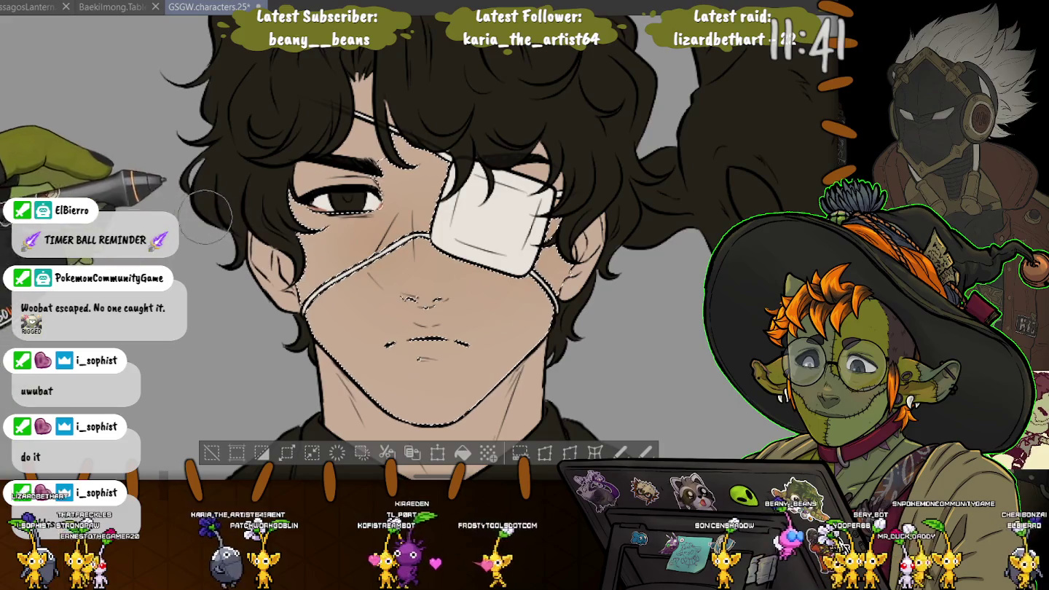
left_click(211, 453)
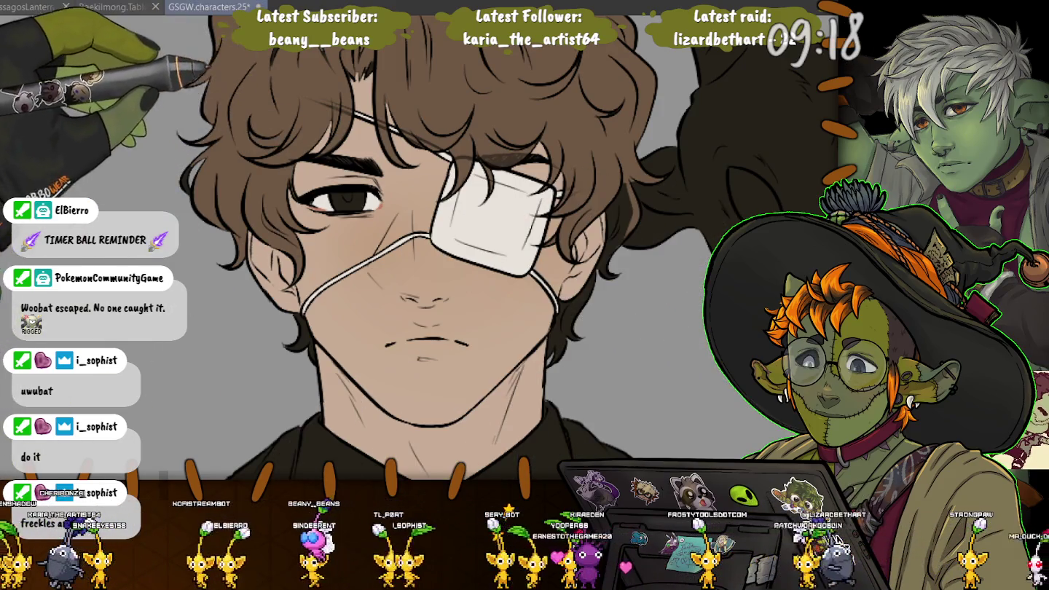
scroll(438, 291, "up", 3)
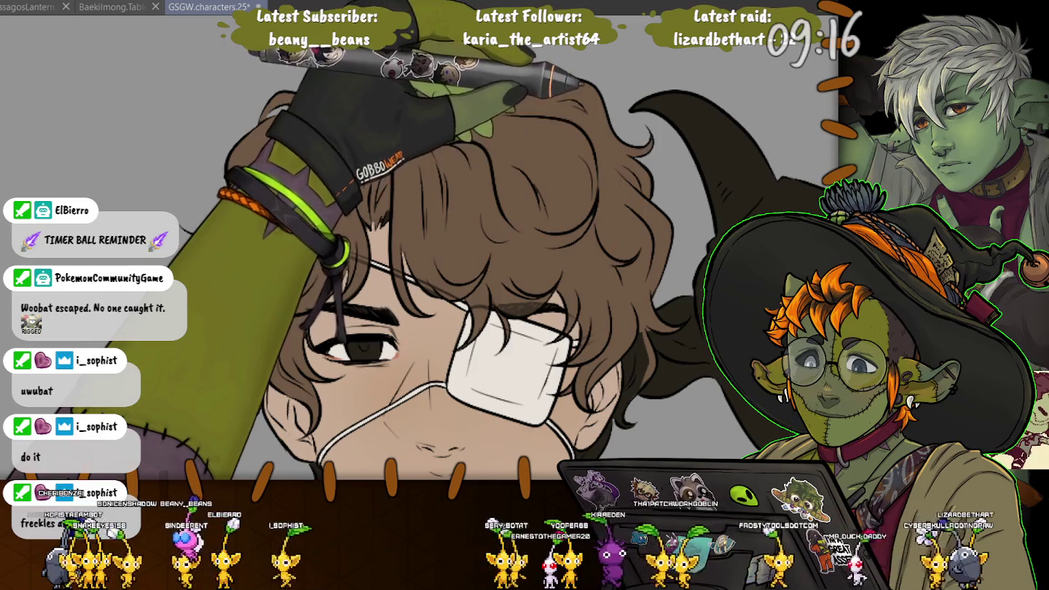
left_click_drag(199, 127, 241, 156)
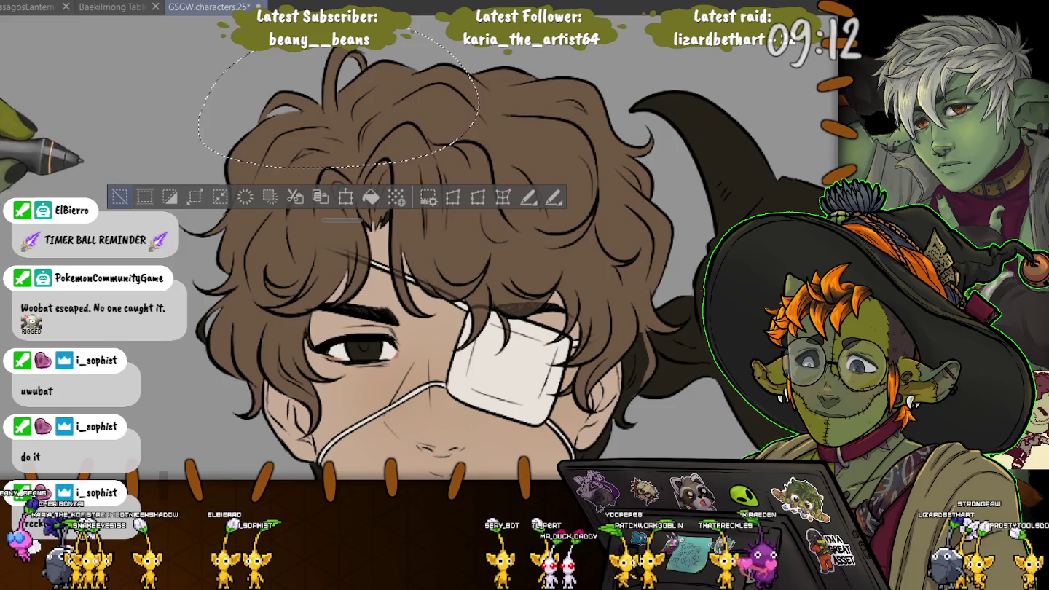
mouse_move(321, 131)
left_mouse_down()
mouse_move(344, 246)
mouse_move(191, 147)
left_mouse_up()
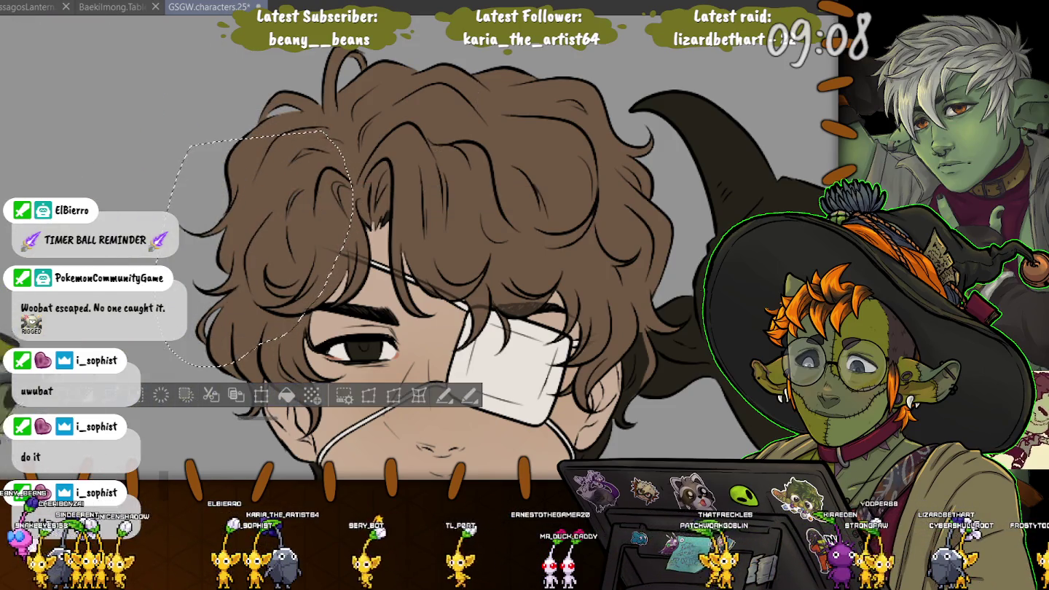
mouse_move(337, 130)
left_mouse_down()
mouse_move(446, 260)
mouse_move(534, 43)
left_mouse_up()
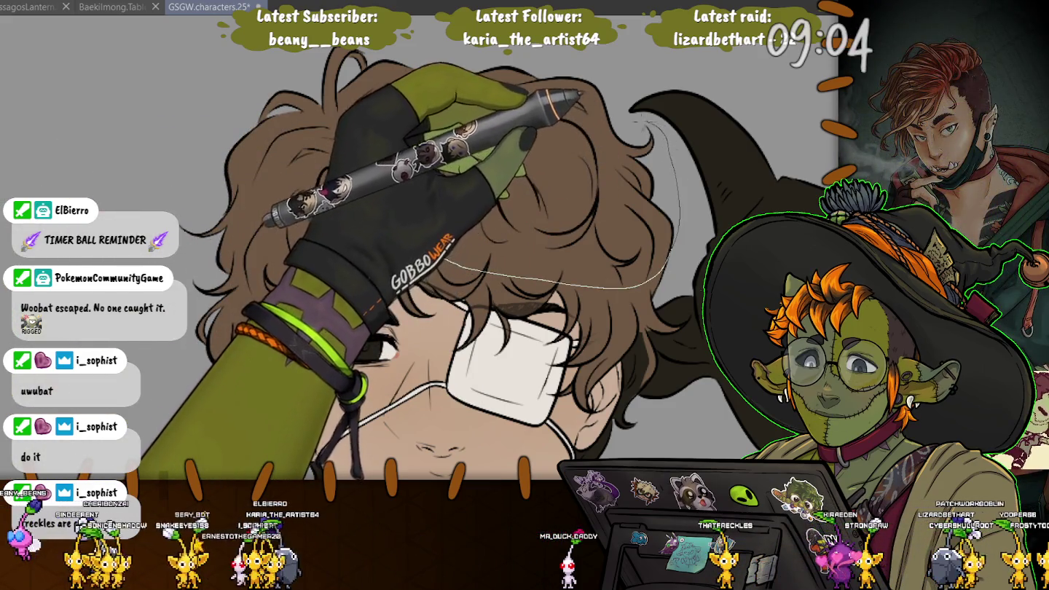
left_click_drag(449, 29, 337, 130)
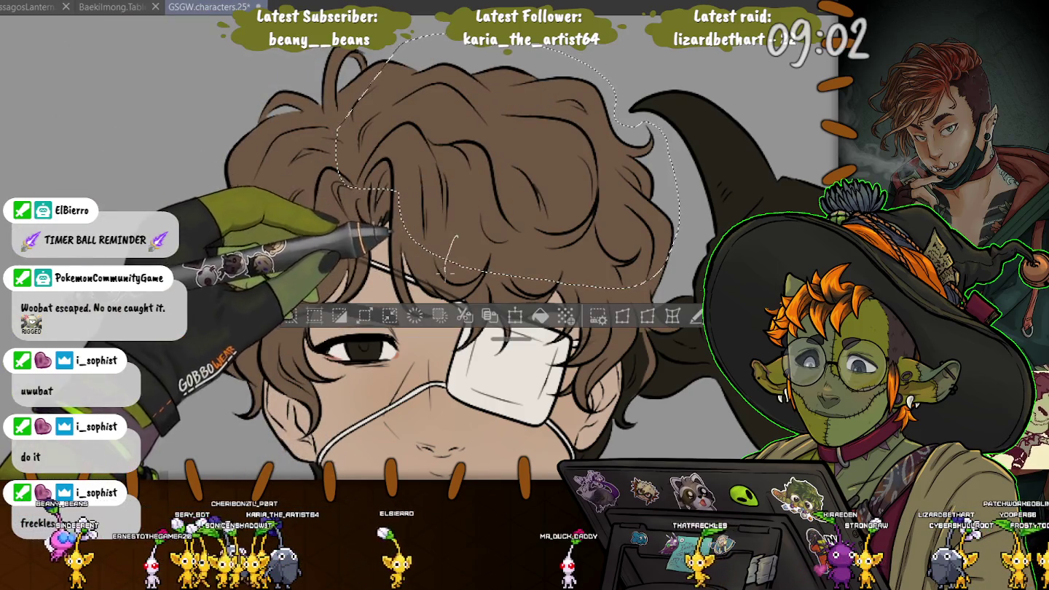
left_click_drag(451, 291, 561, 293)
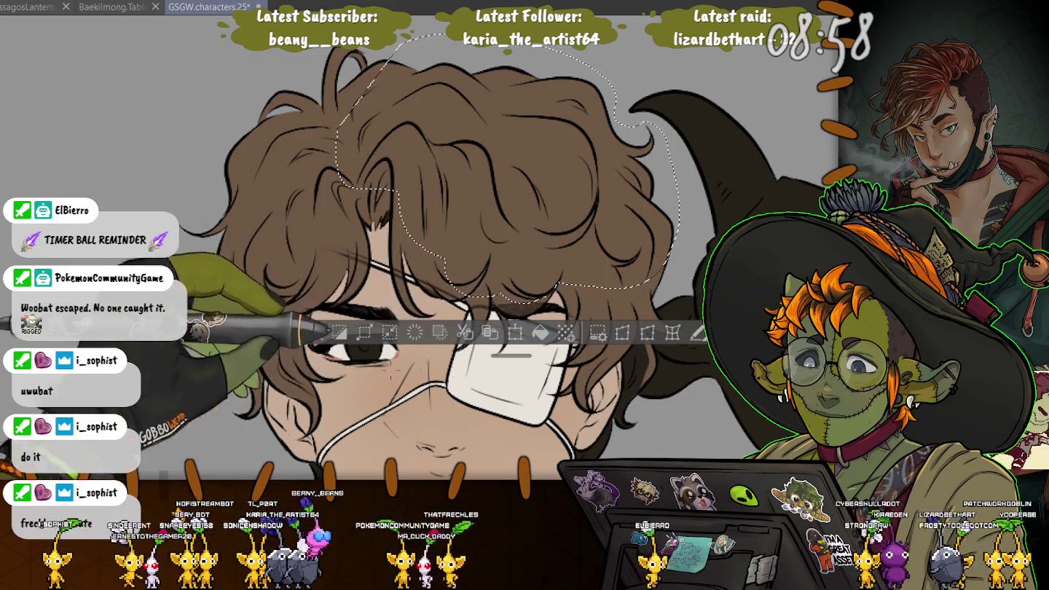
key("ctrl+d")
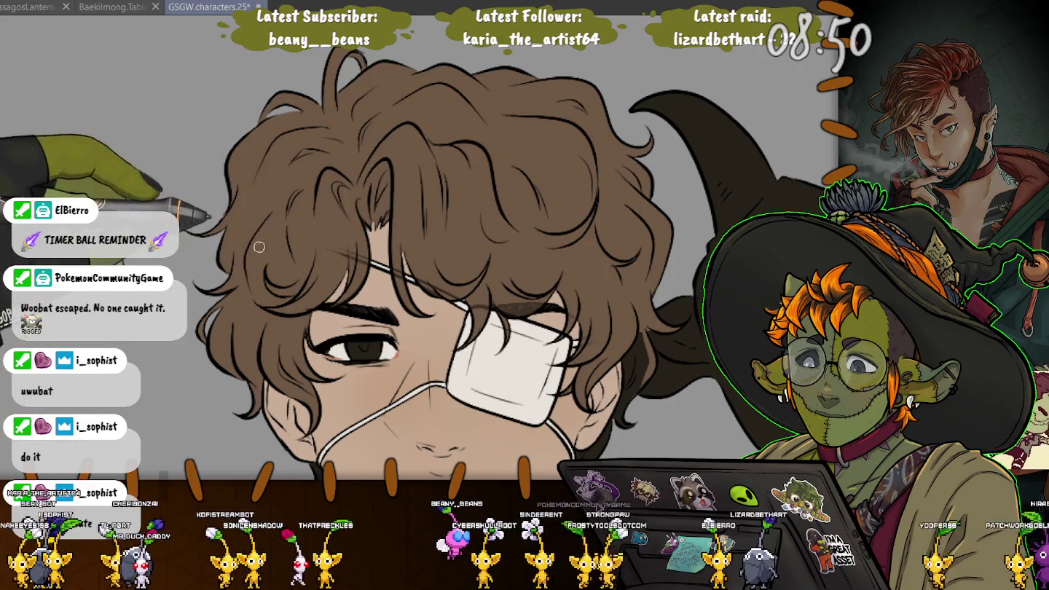
scroll(359, 220, "down", 5)
Scroll the canvas to bring the character's face into view.
scroll(656, 216, "up", 2)
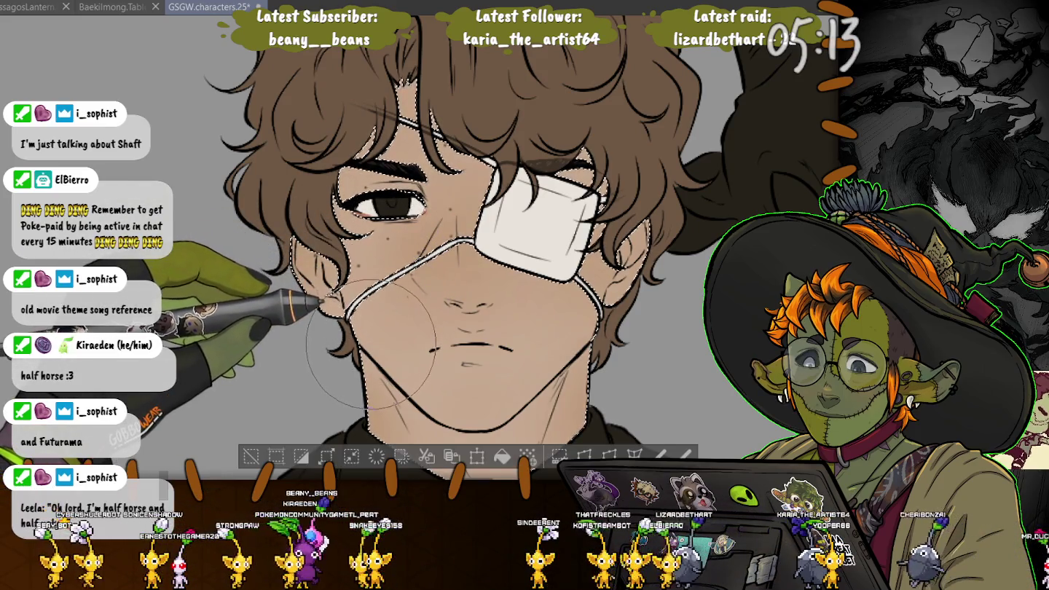
Dab freckles on the cheeks, undo that attempt, then dab them again under the eye and cheek.
left_click(460, 197)
left_click(436, 207)
left_click(416, 219)
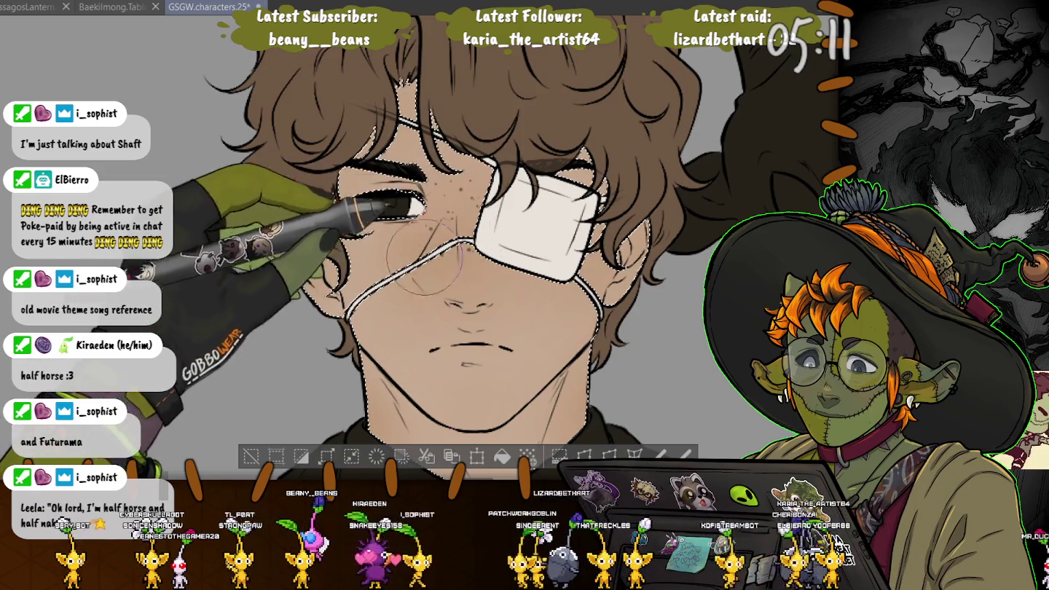
left_click(330, 252)
left_click(342, 270)
key("ctrl+z")
key("ctrl+z")
key("ctrl+z")
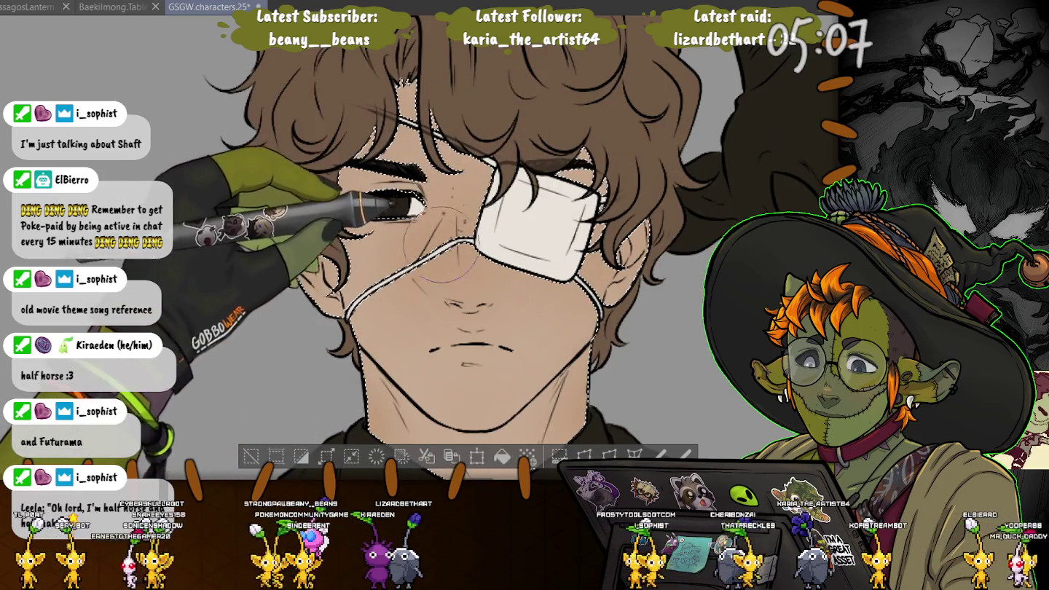
left_click(462, 217)
left_click(434, 244)
left_click(409, 272)
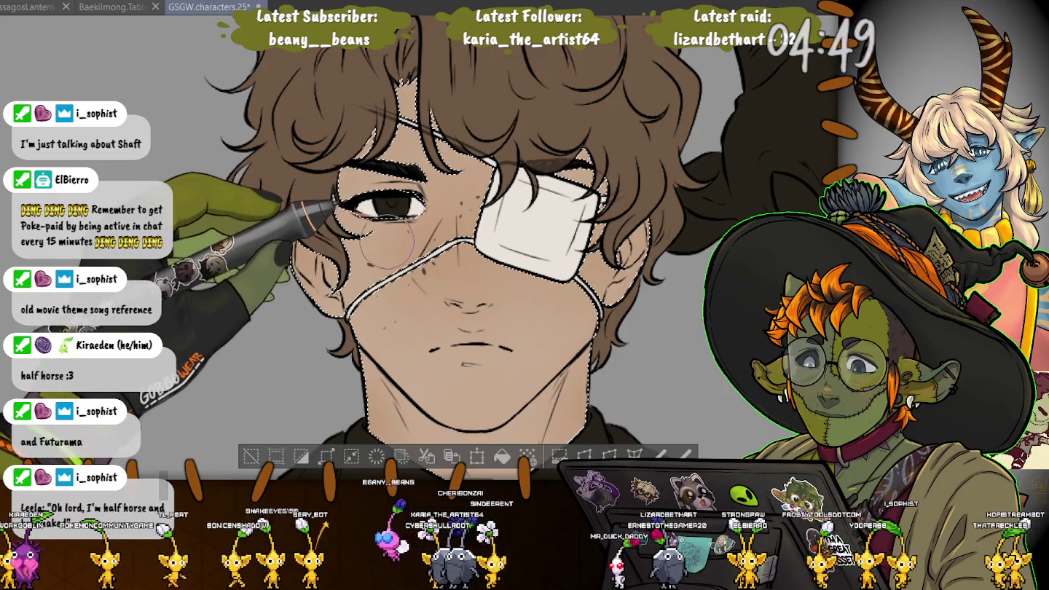
left_click(371, 259)
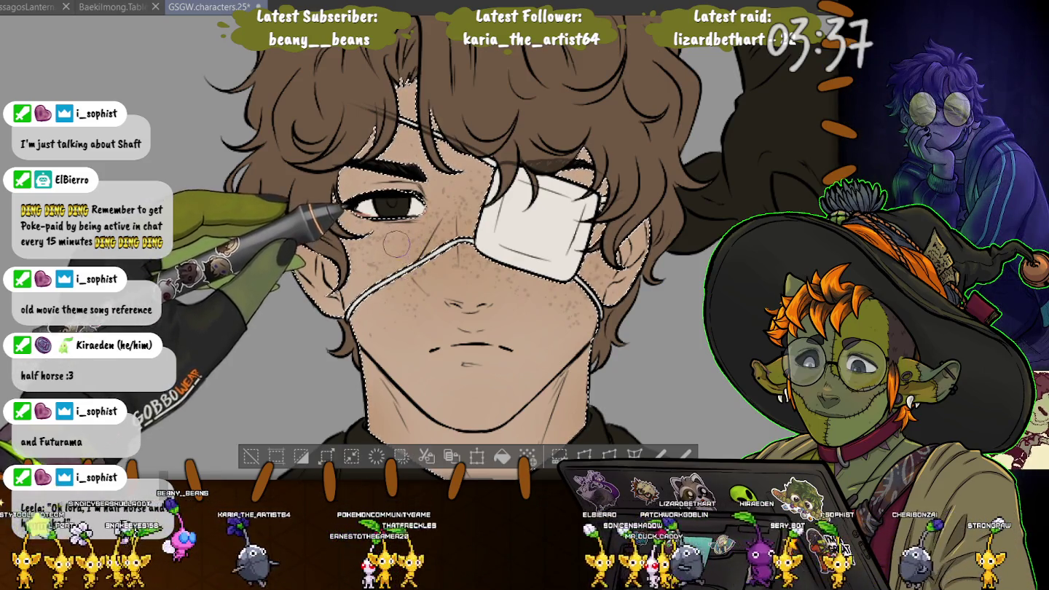
Add freckles beside the eye patch and below the left eye, then deselect and restore the face selection.
left_click_drag(446, 217, 433, 232)
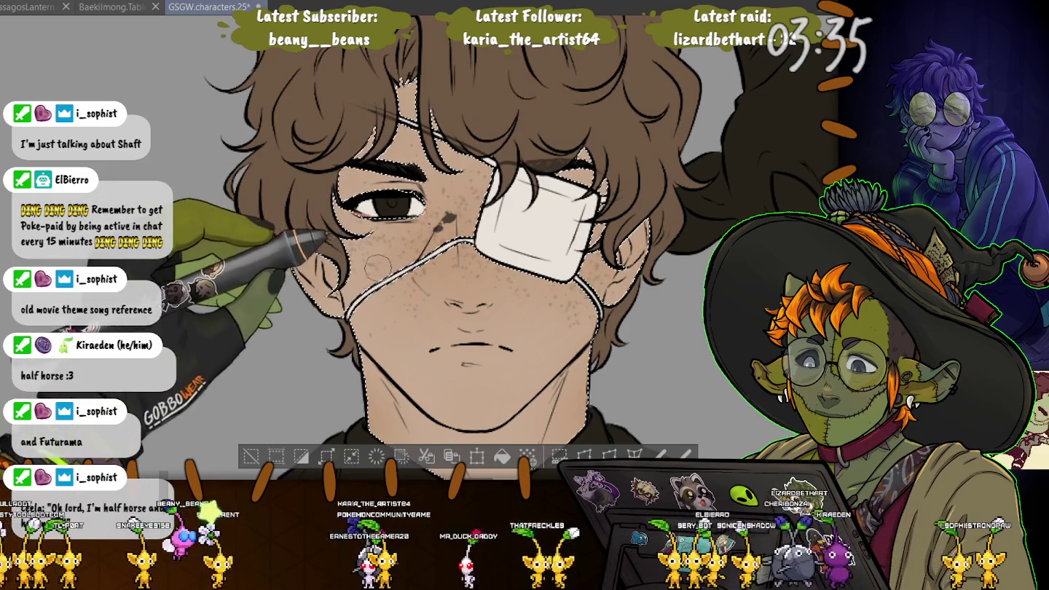
left_click(384, 253)
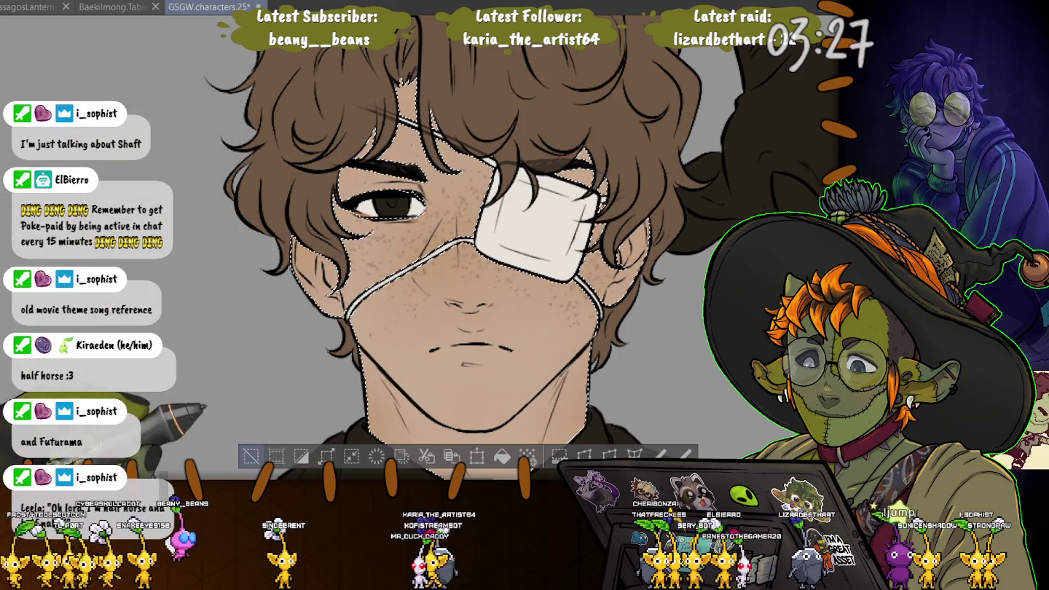
left_click(251, 456)
scroll(185, 244, "down", 3)
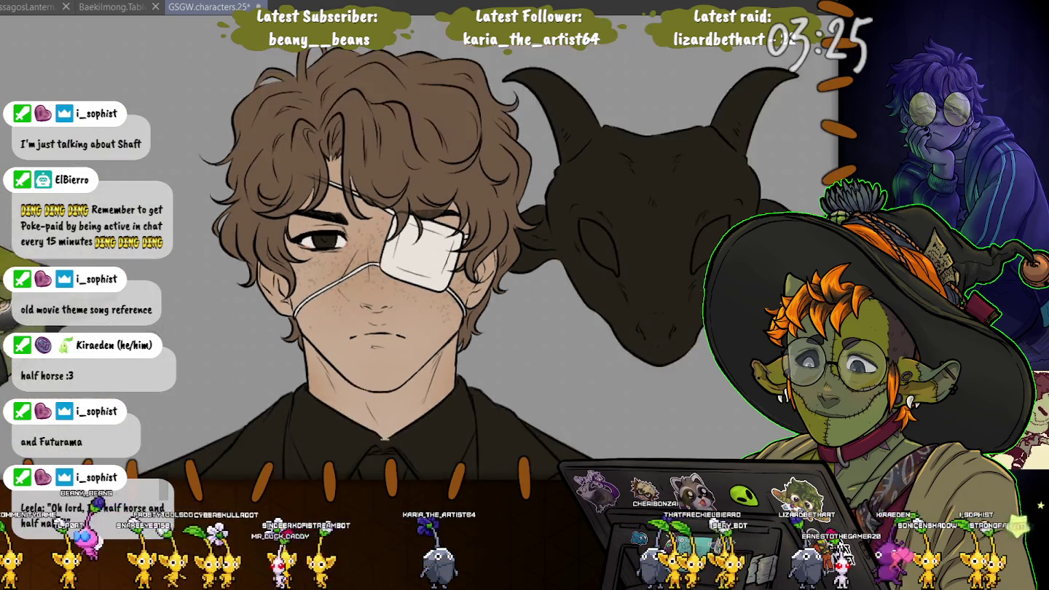
scroll(307, 325, "up", 3)
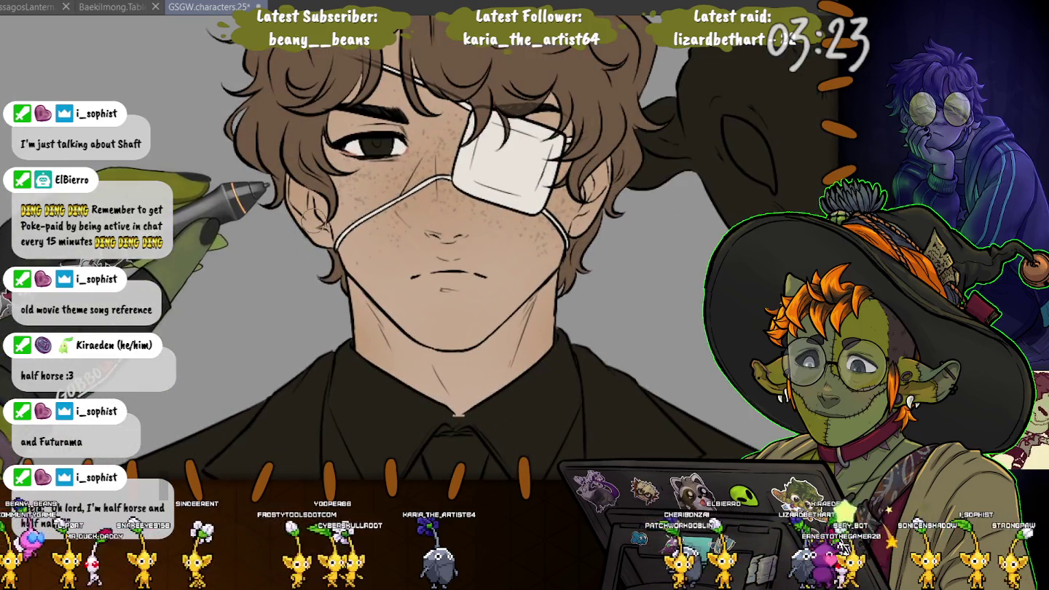
key("ctrl+z")
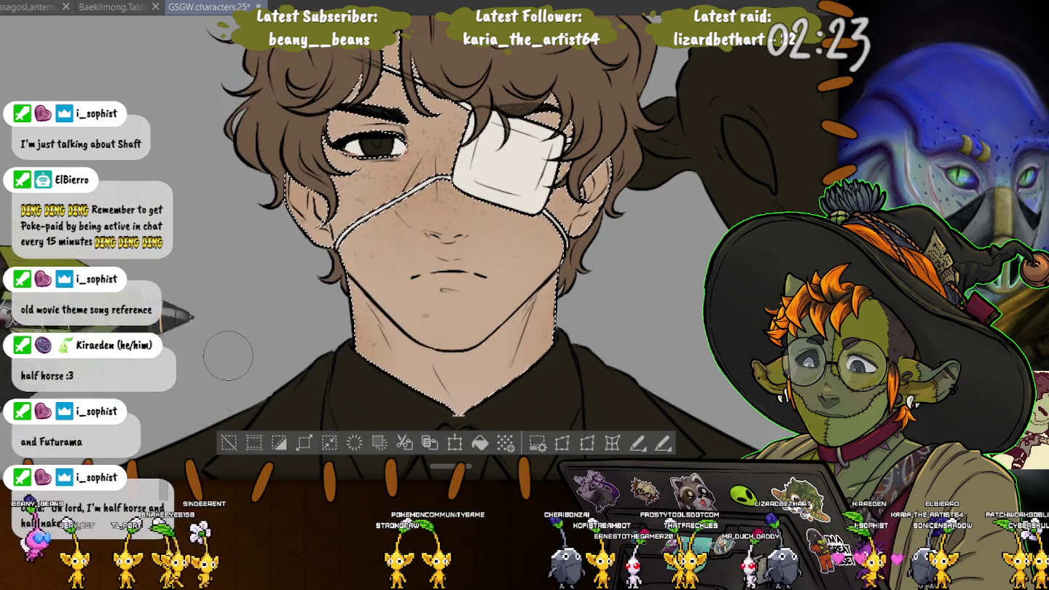
scroll(451, 247, "down", 3)
Zoom out to the whole bust and fill the shirt under the suit white.
scroll(451, 248, "down", 3)
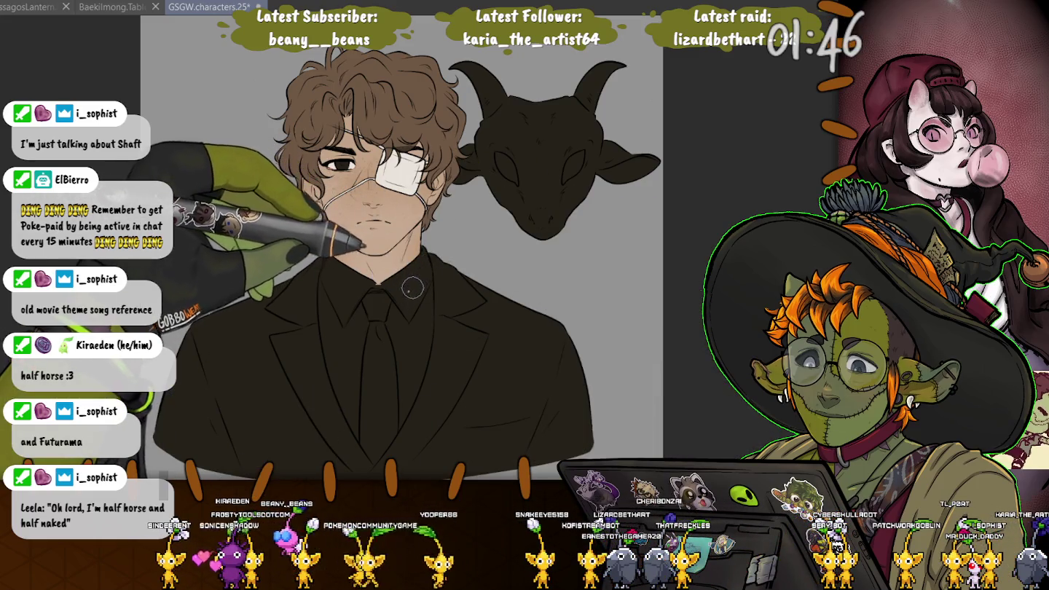
key("ctrl+z")
key("ctrl+z")
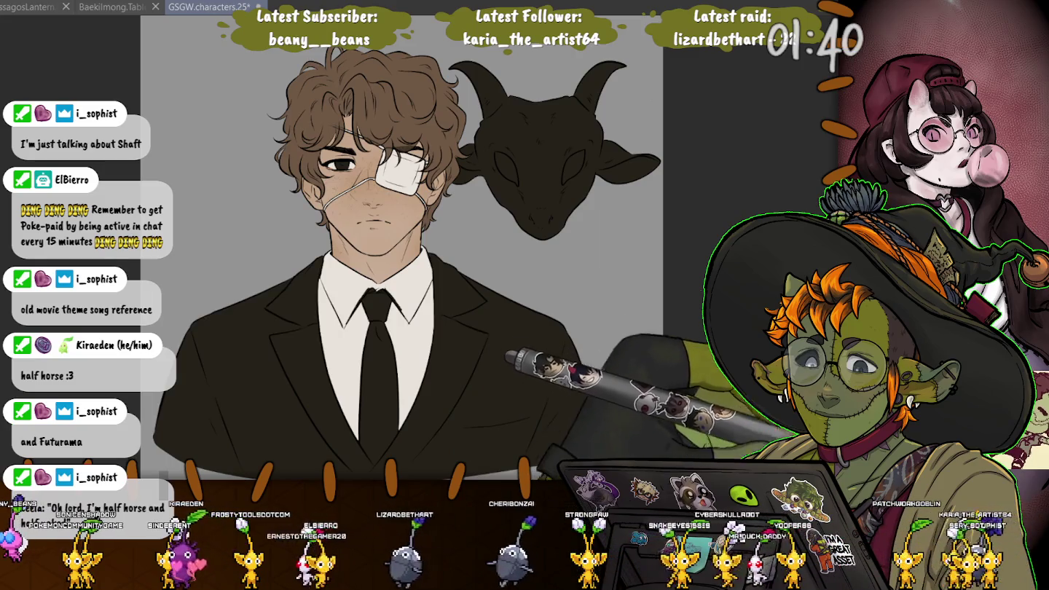
Tone the shirt to off-white, refine collar, tie and lapels up close, then return to the full bust.
key("ctrl+z")
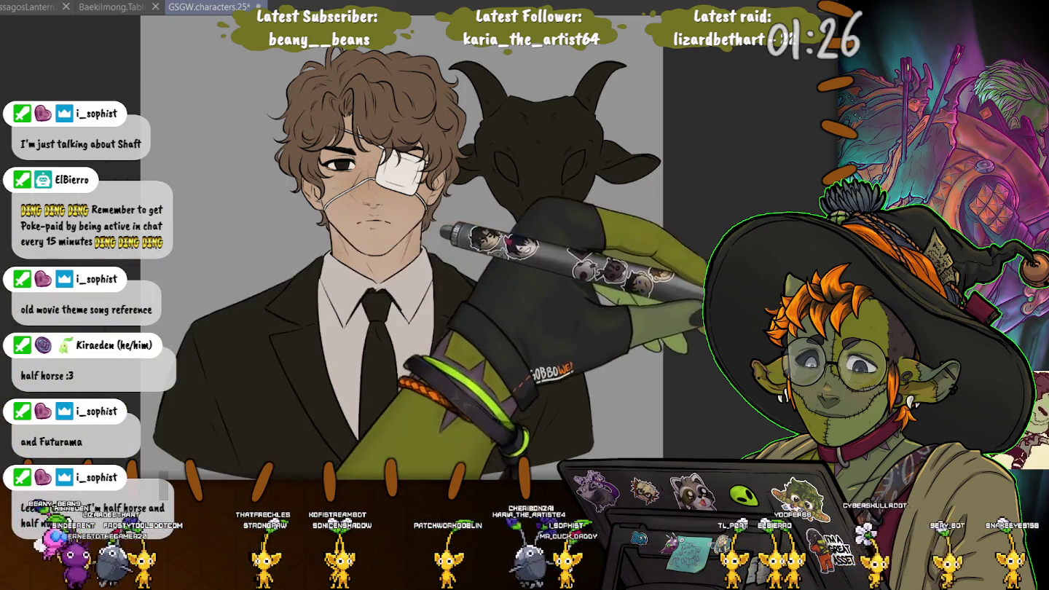
scroll(485, 349, "up", 2)
scroll(485, 349, "up", 2)
scroll(485, 349, "up", 2)
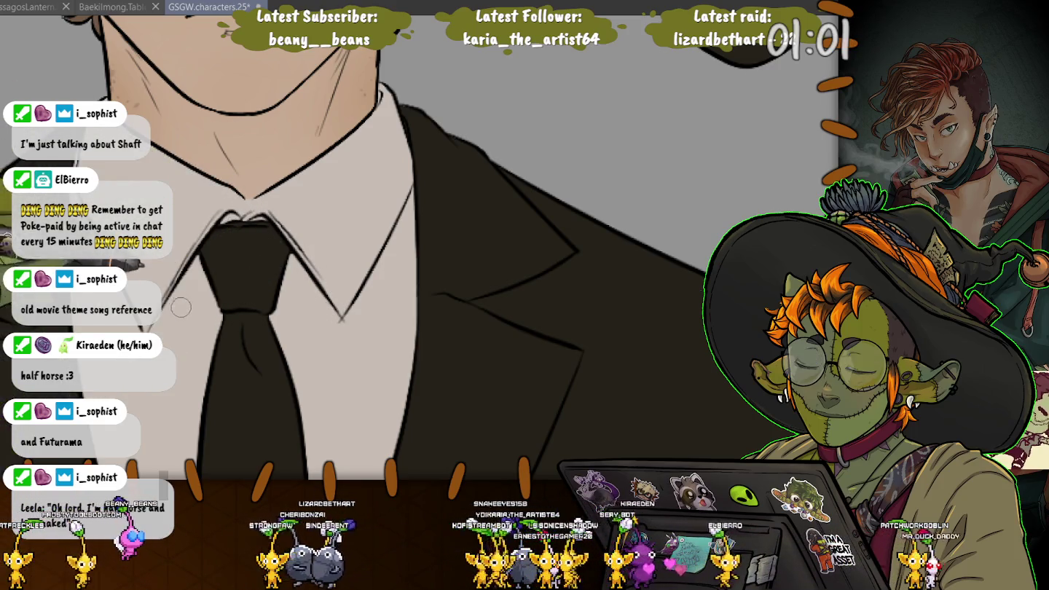
scroll(219, 320, "up", 5)
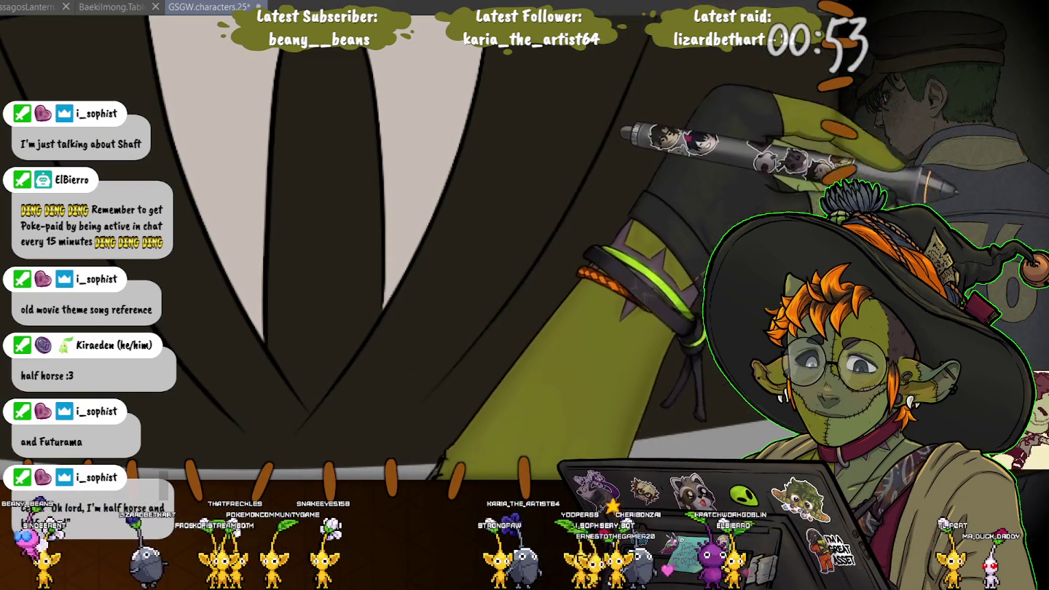
key("ctrl+minus")
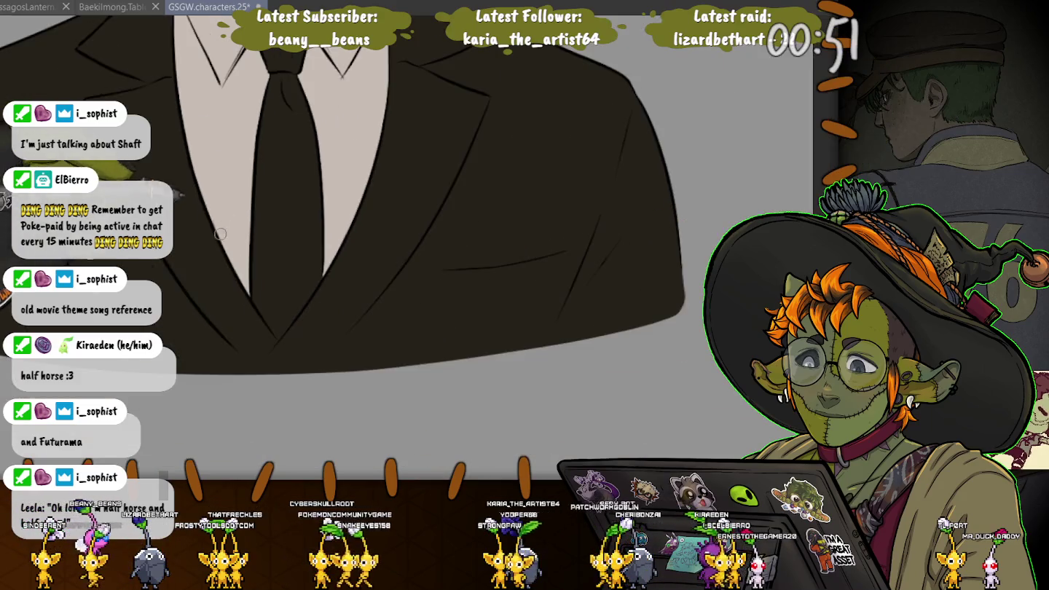
scroll(354, 248, "up", 3)
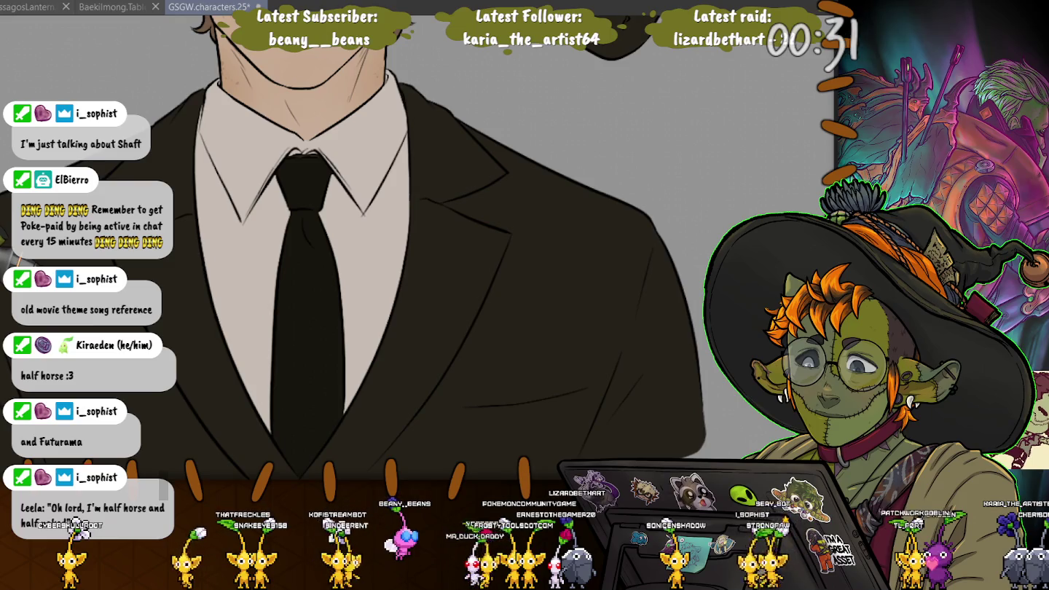
key("ctrl+0")
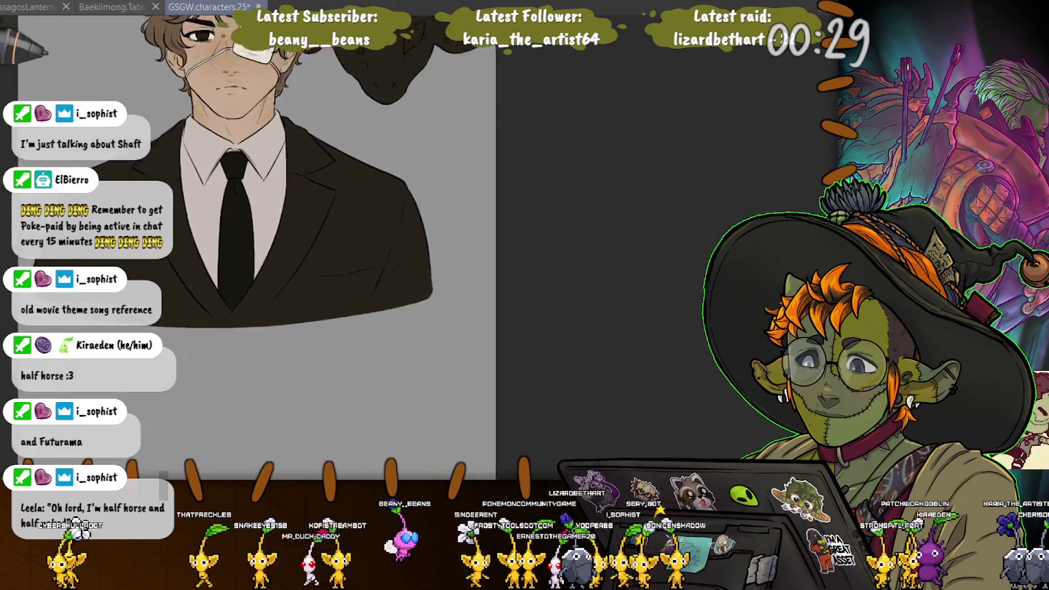
key("ctrl+minus")
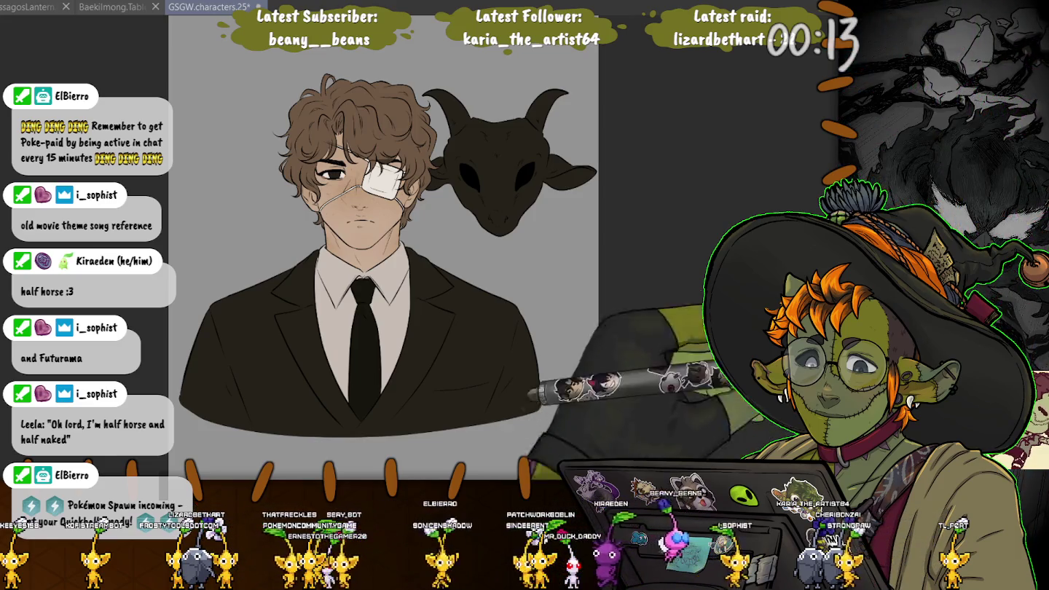
Lasso both goat-mask ears and auto-select the whole mask head with its eye holes.
scroll(594, 174, "up", 1)
scroll(555, 167, "up", 1)
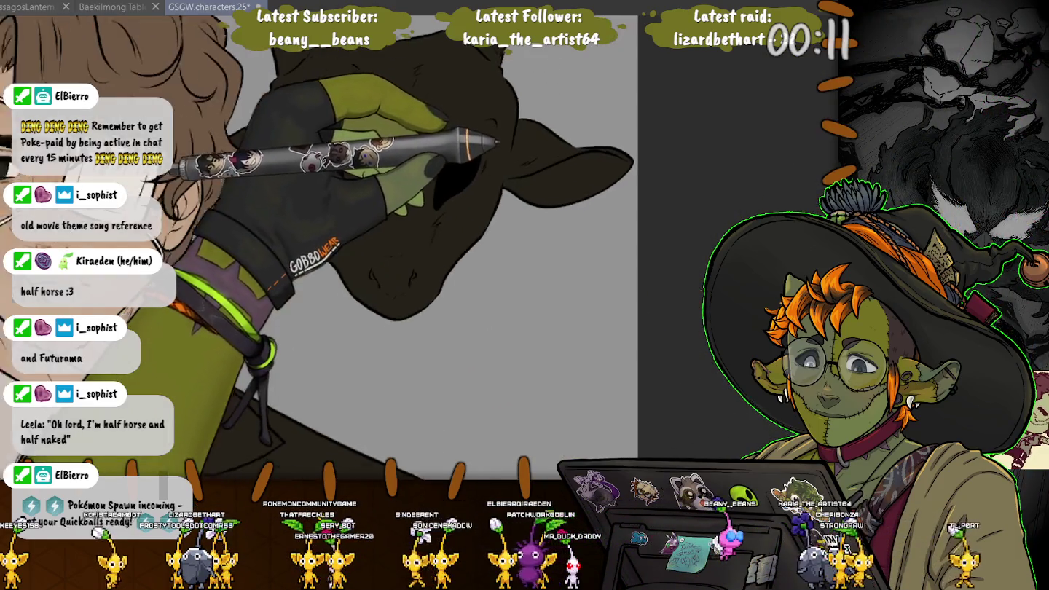
left_click_drag(515, 118, 507, 179)
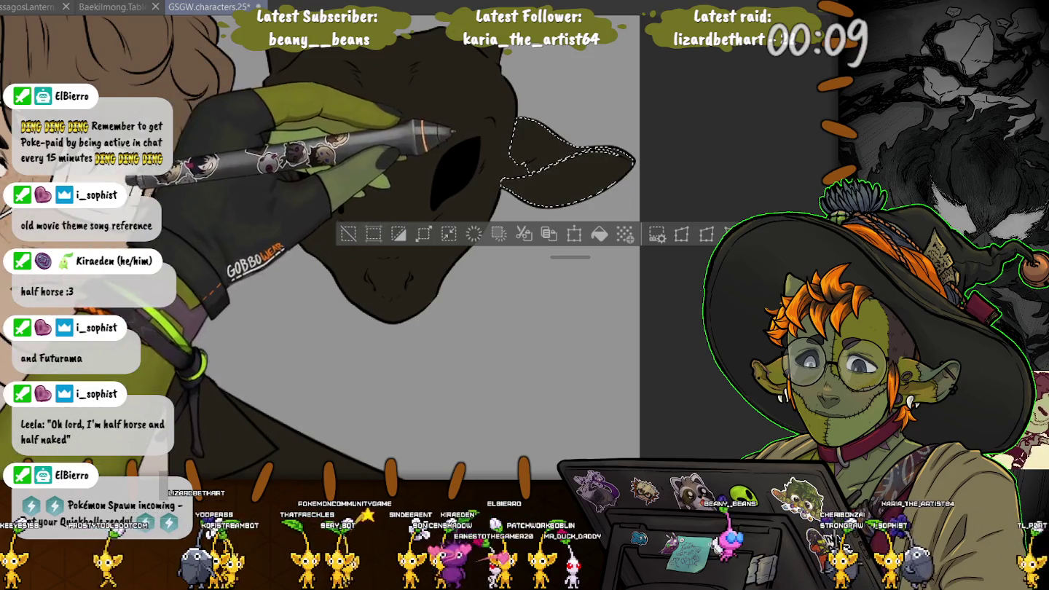
left_click_drag(514, 118, 510, 179)
left_click_drag(263, 157, 215, 200)
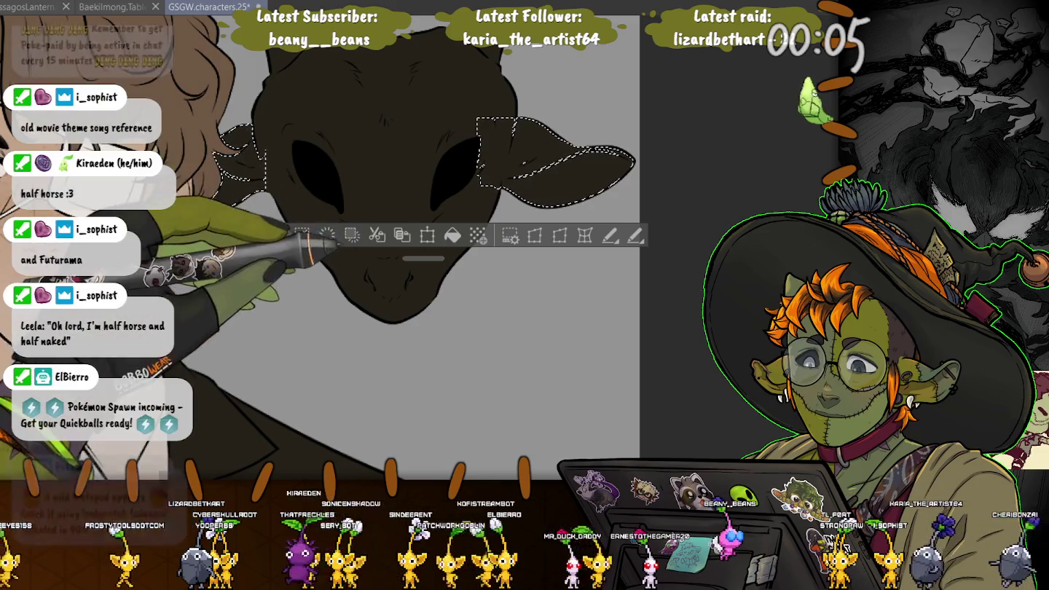
left_click(337, 266)
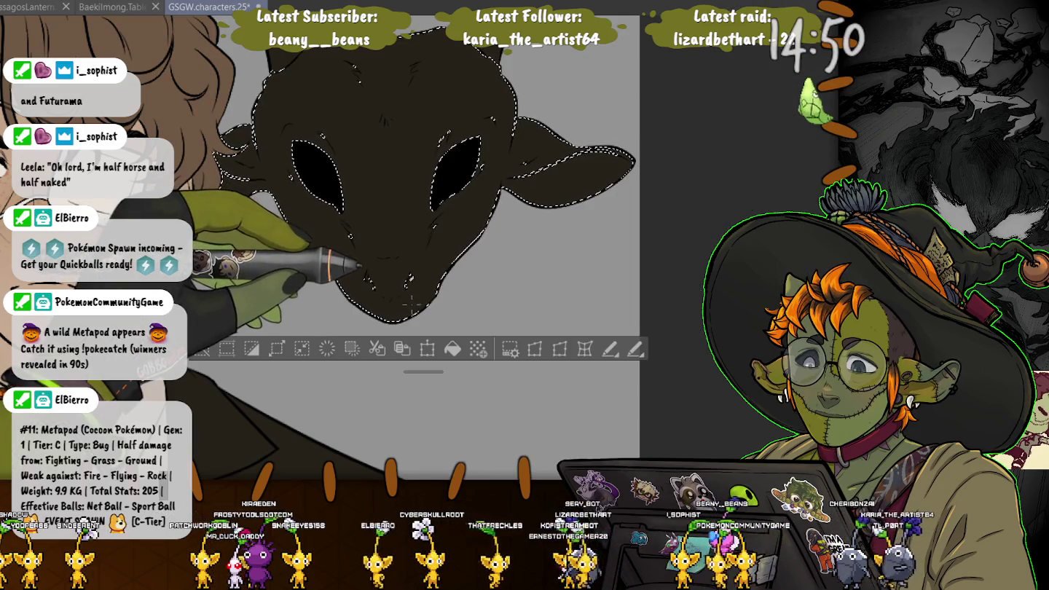
Trim the selection with the lasso around the snout, right ear and top of the head.
mouse_move(341, 222)
left_mouse_down()
mouse_move(366, 268)
mouse_move(300, 297)
left_mouse_up()
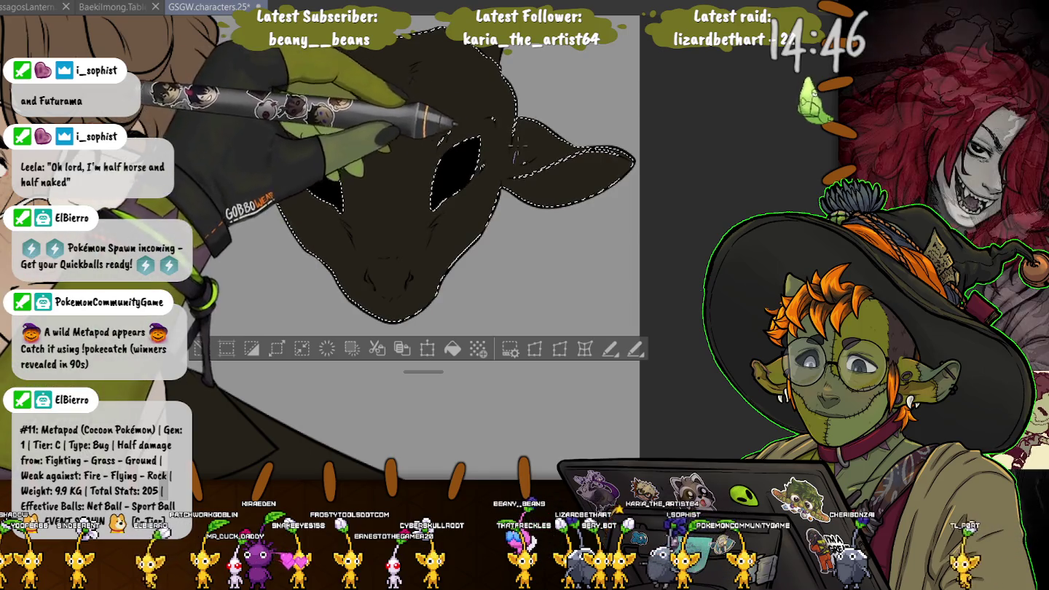
left_click_drag(554, 113, 485, 120)
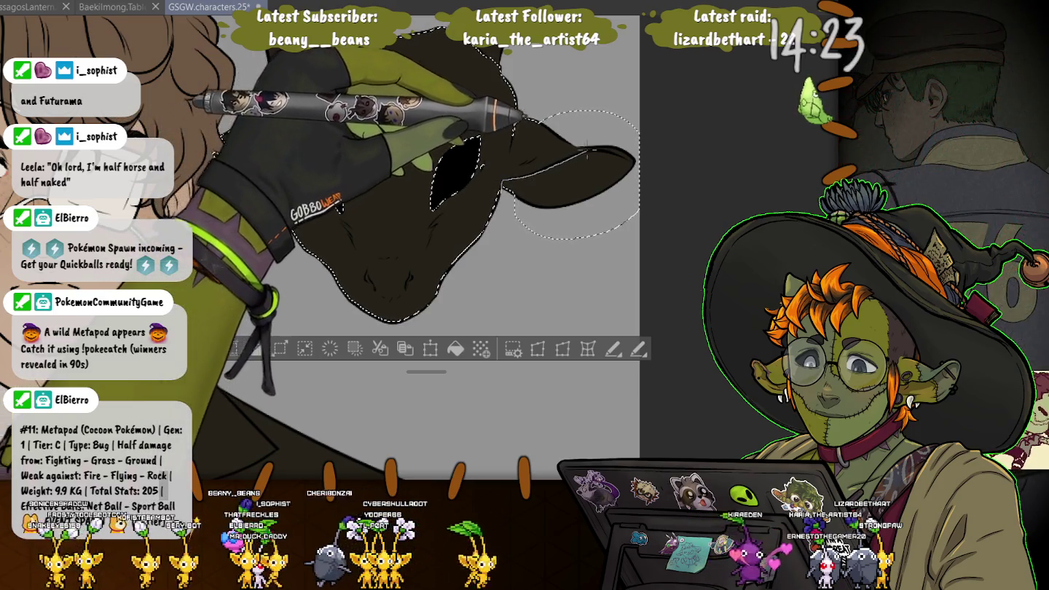
left_click_drag(555, 166, 603, 113)
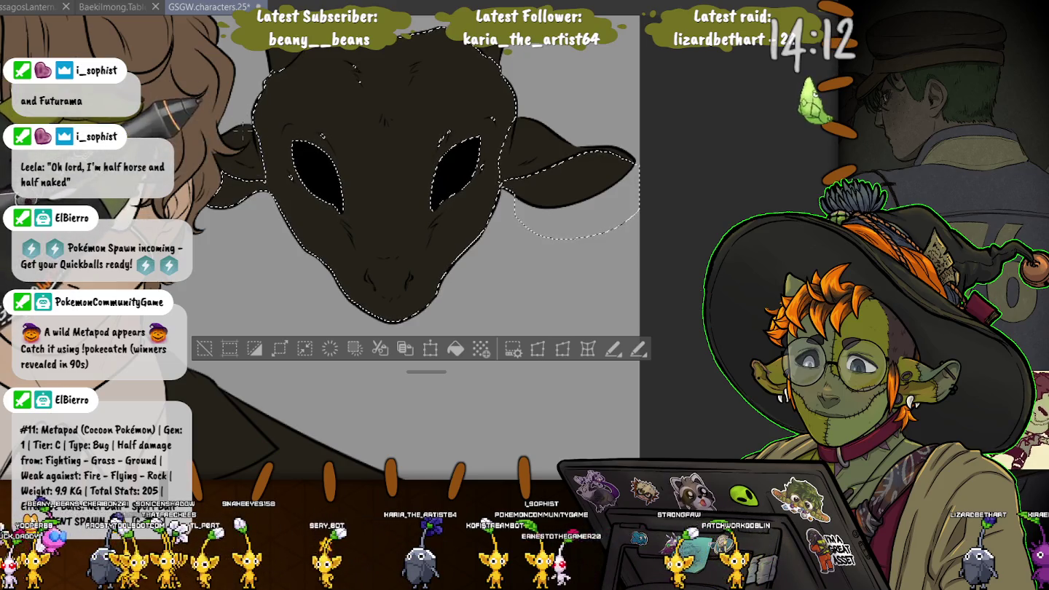
left_click_drag(330, 225, 466, 257)
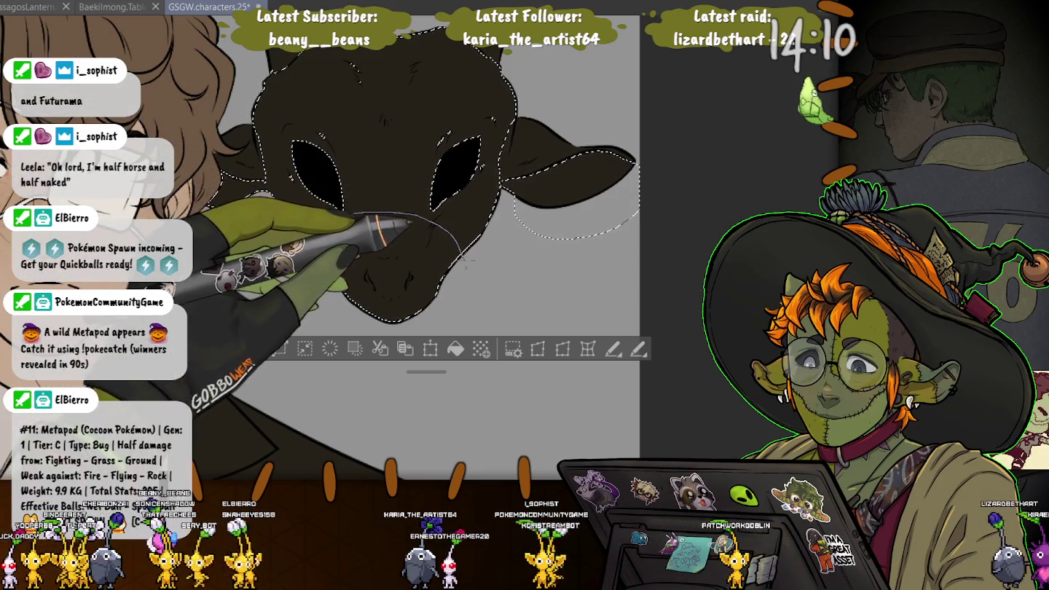
left_click_drag(443, 148, 196, 93)
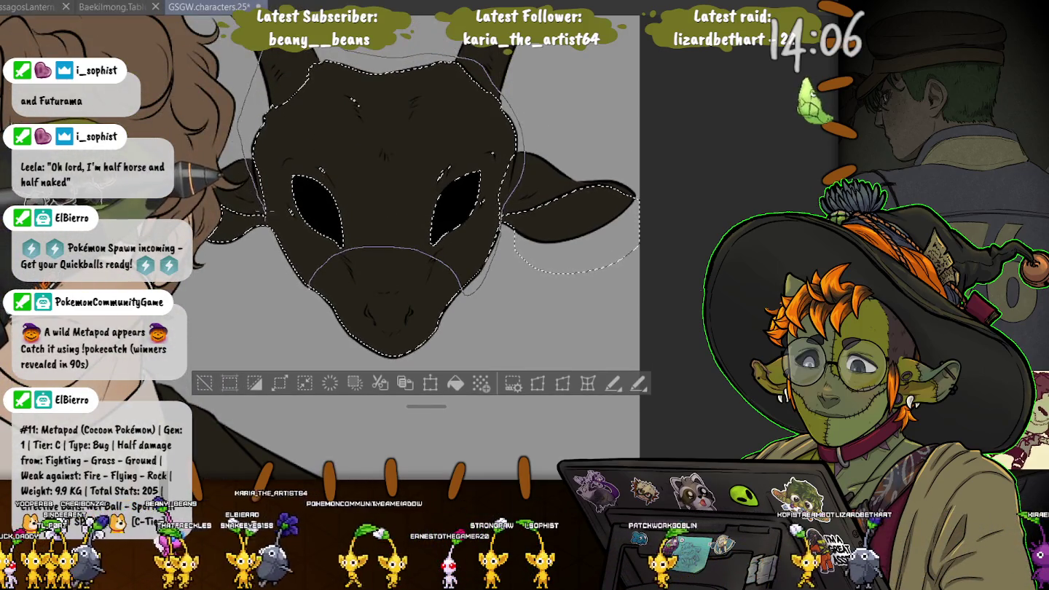
Subtract the head and eye holes, paint pink inner ears and lighter brown snout, then deselect.
left_click_drag(279, 227, 276, 233)
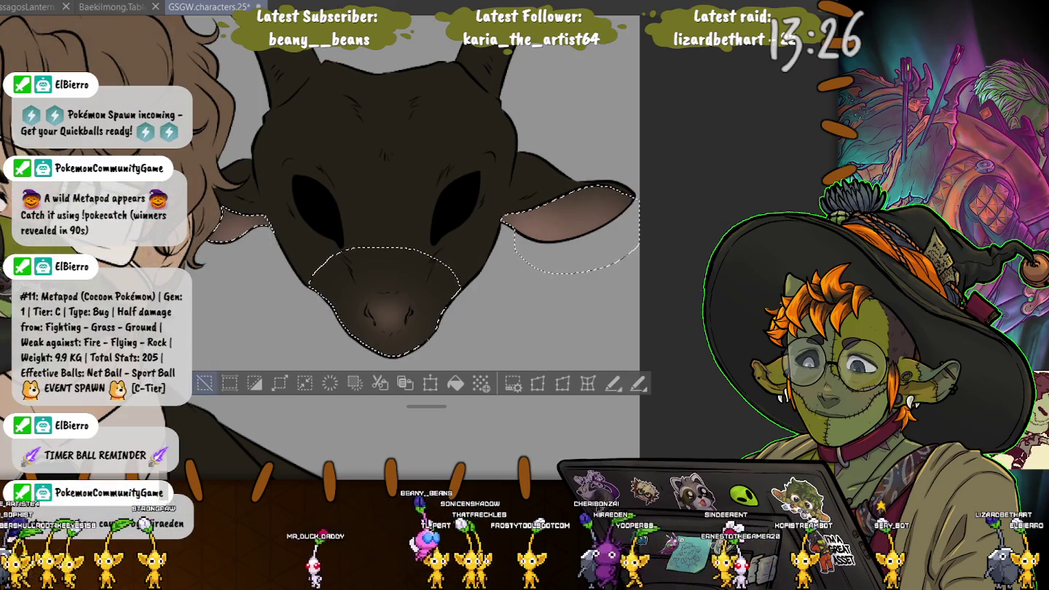
left_click(206, 383)
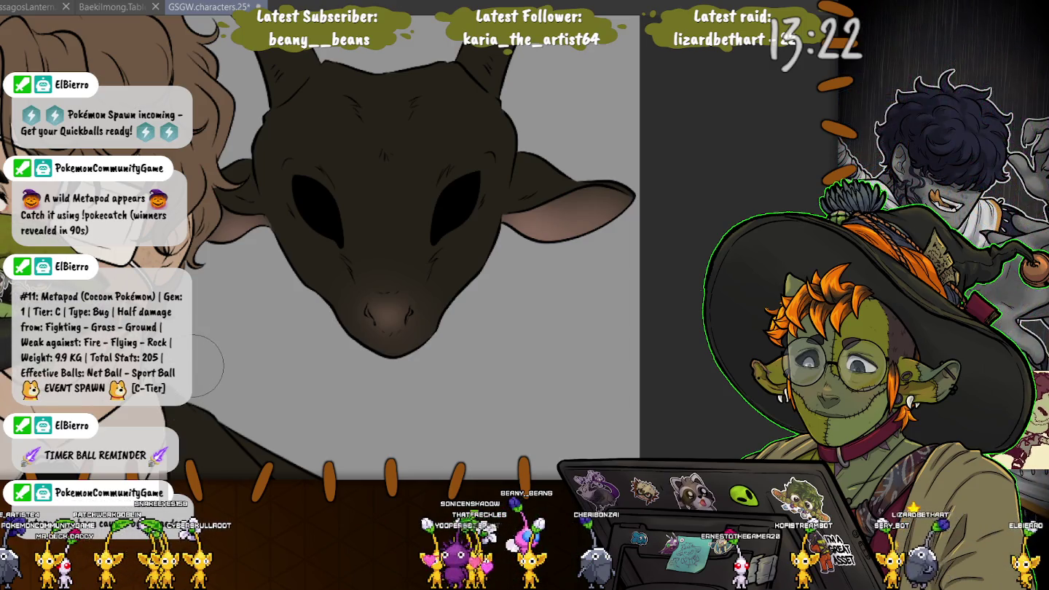
Pan to the horns, lasso the right and left horns, then deselect them.
left_click_drag(207, 367, 211, 510)
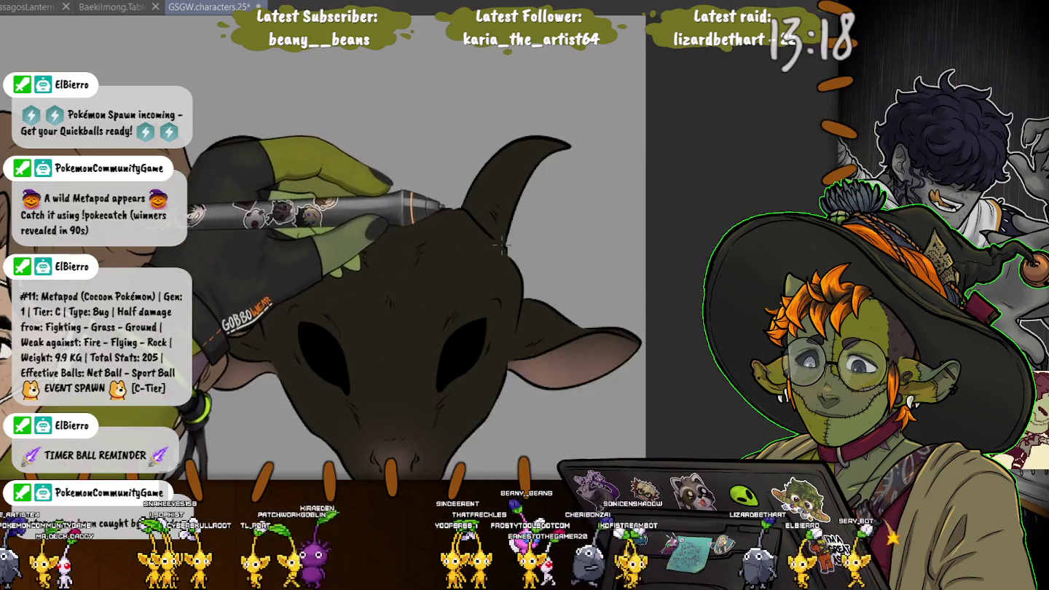
left_click_drag(475, 222, 509, 244)
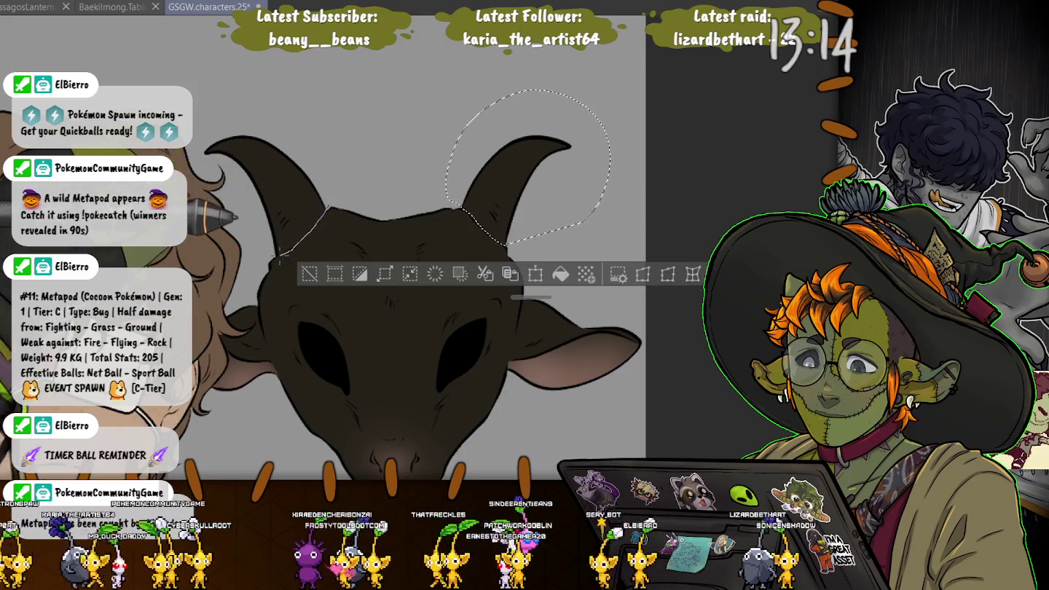
left_click_drag(207, 156, 321, 211)
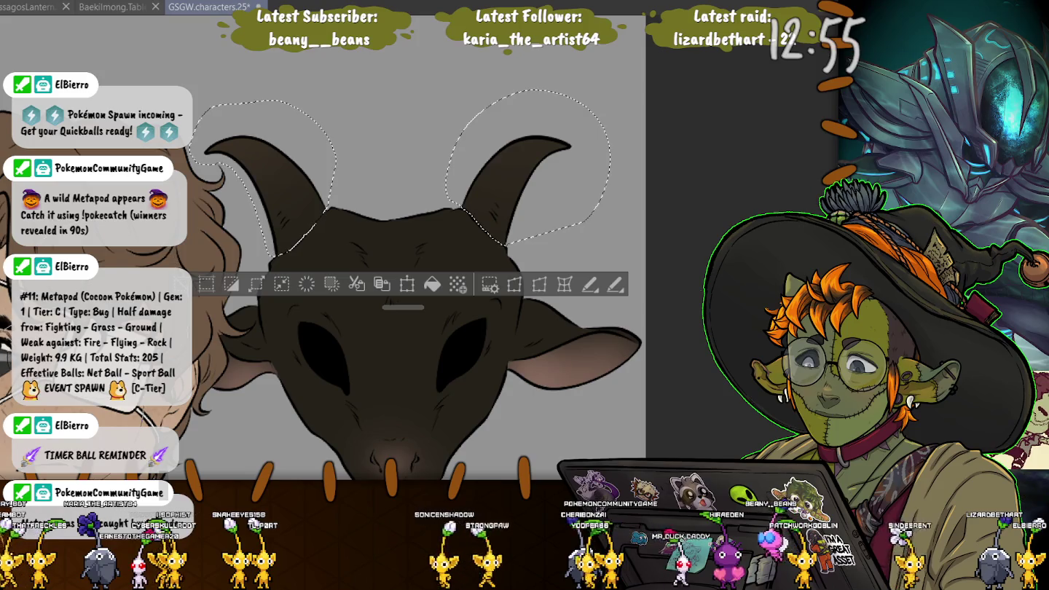
key("ctrl+d")
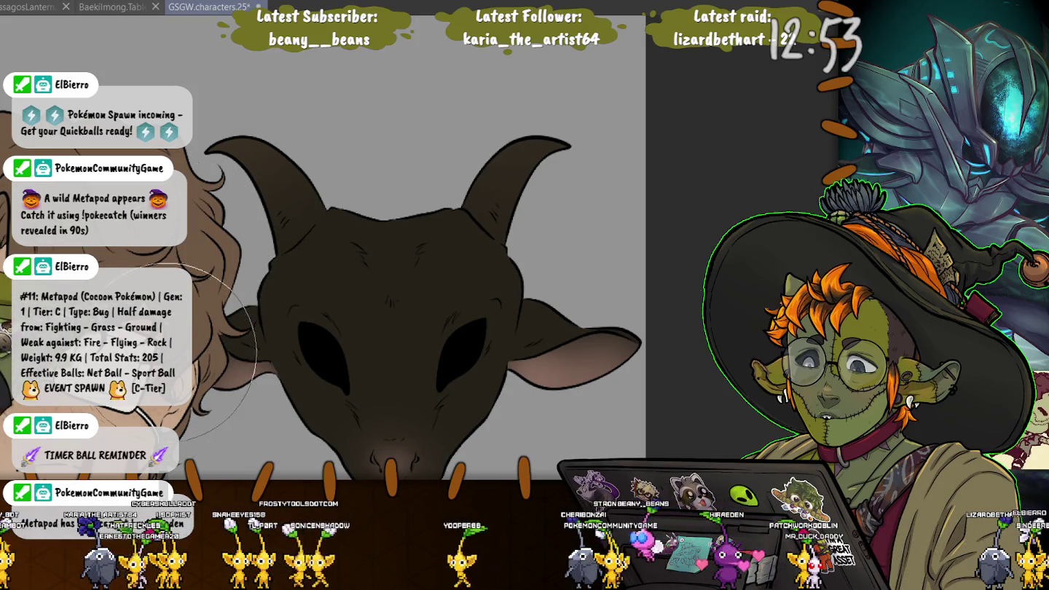
Reselect both horns with Ctrl+Shift+D to finish them, deselect, and zoom out to the full bust.
scroll(175, 350, "down", 3)
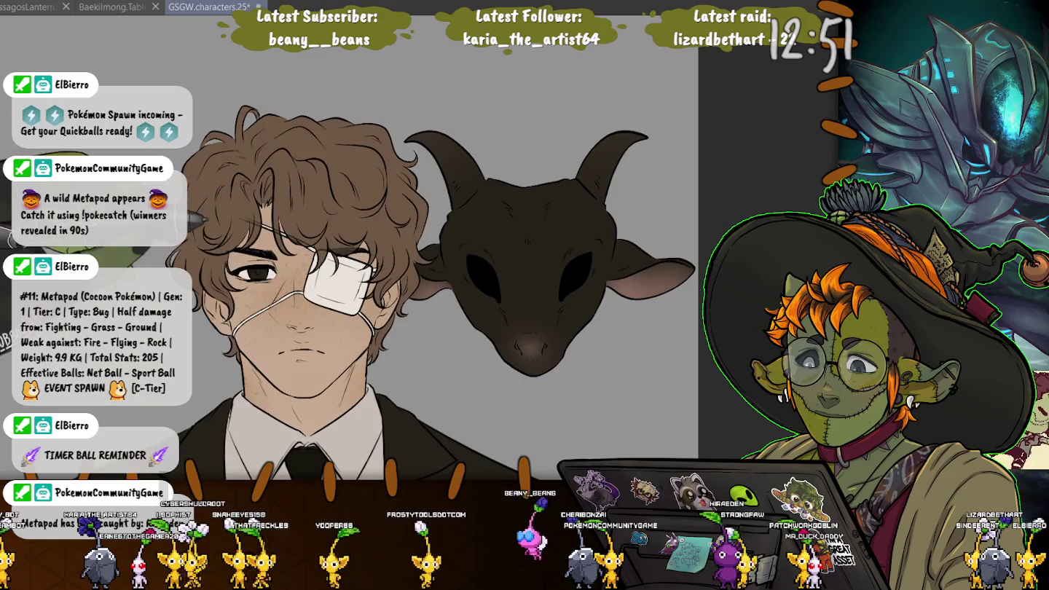
scroll(368, 134, "up", 2)
scroll(369, 134, "up", 2)
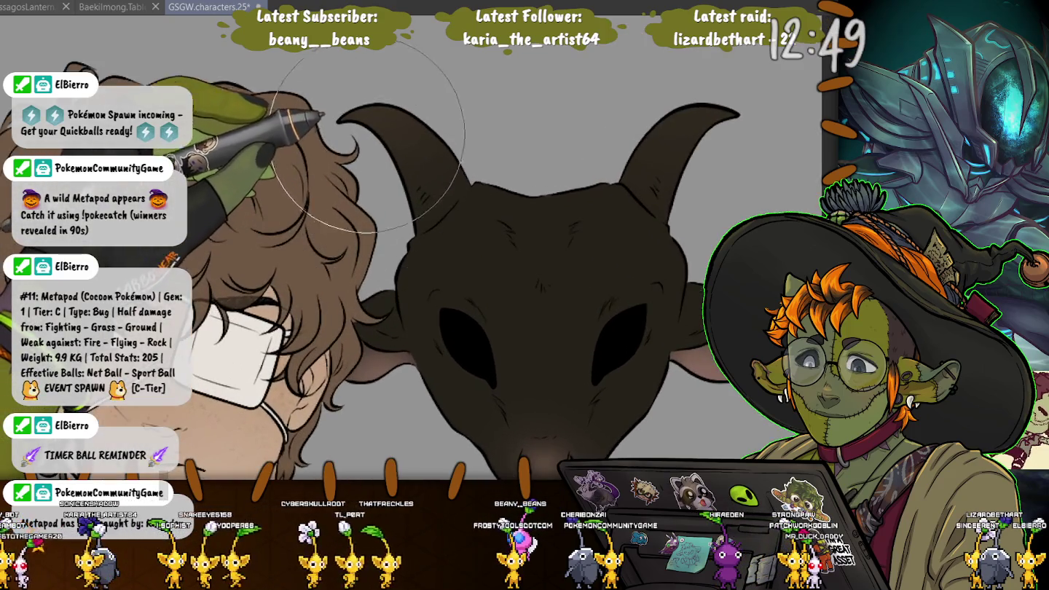
key("ctrl+shift+d")
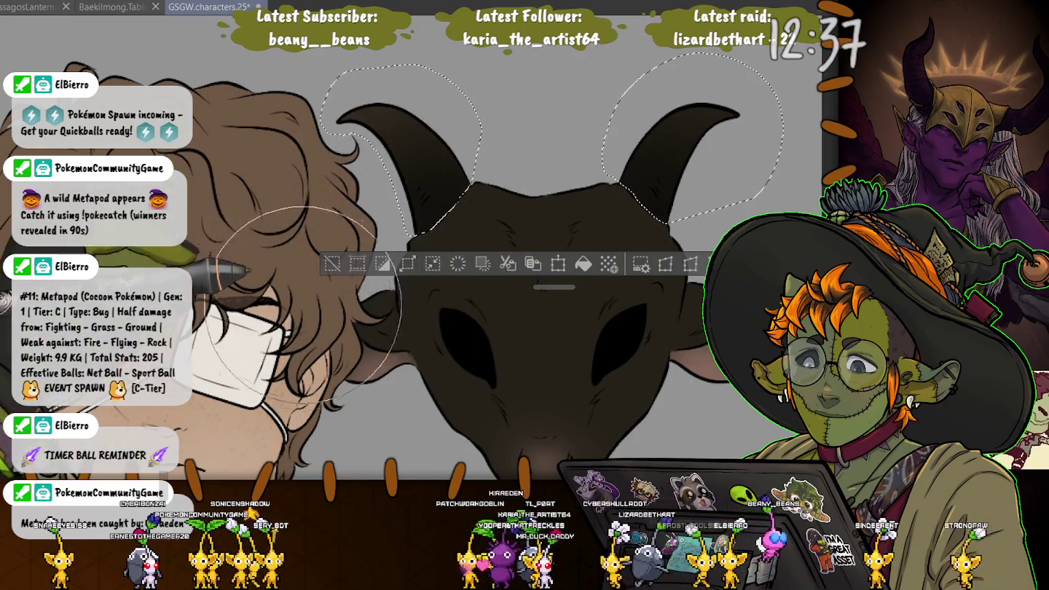
key("ctrl+d")
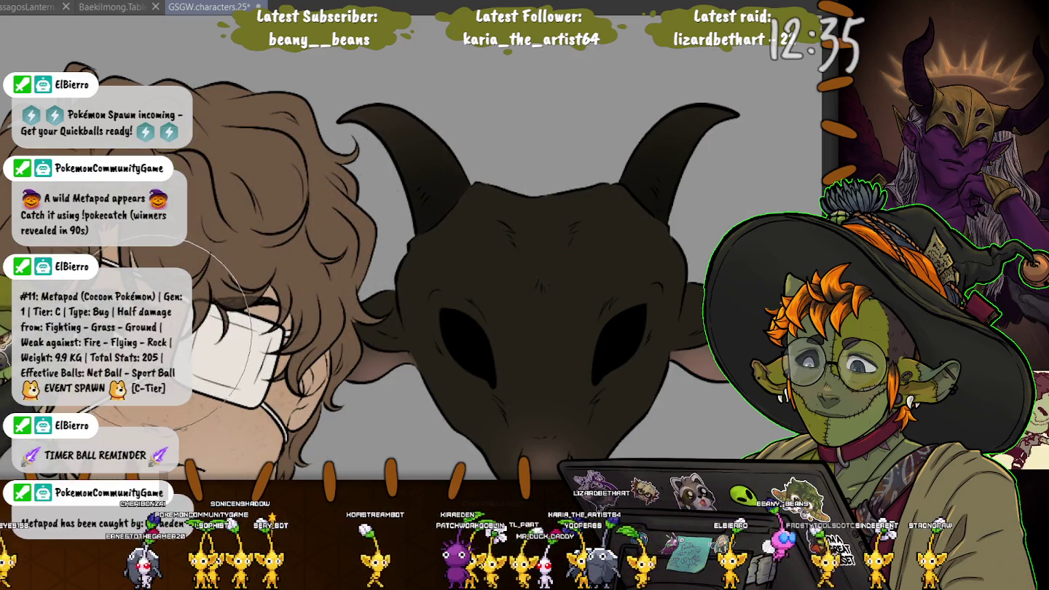
scroll(169, 309, "down", 2)
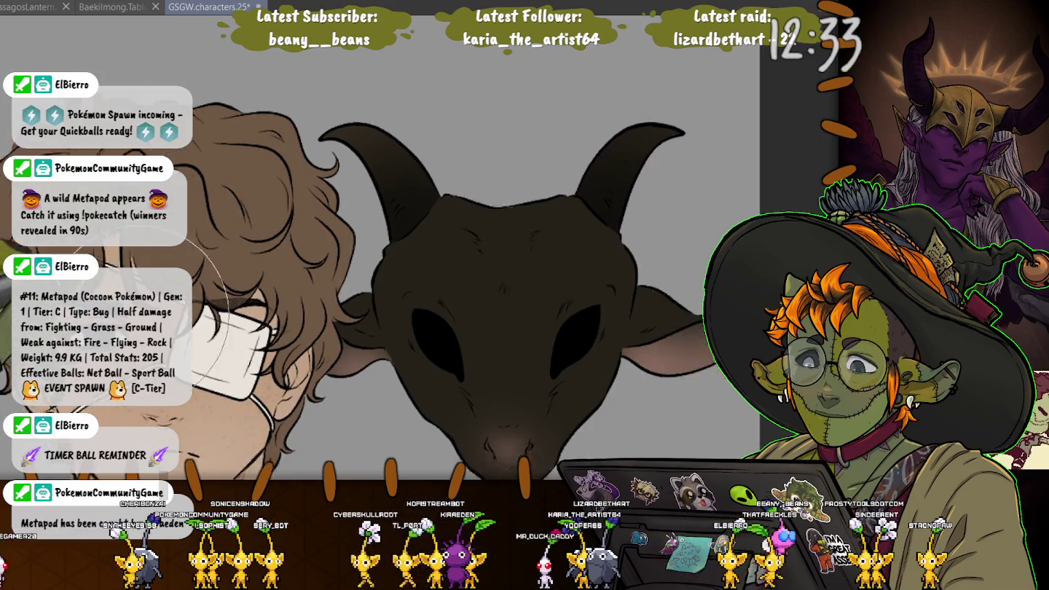
scroll(169, 309, "down", 4)
scroll(168, 309, "down", 2)
scroll(168, 309, "down", 2)
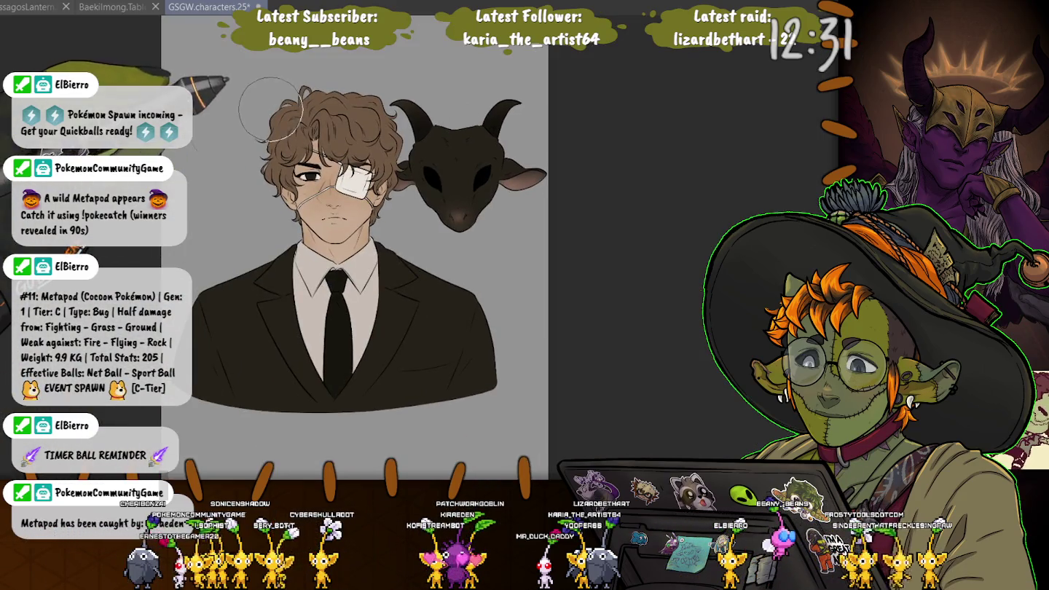
scroll(270, 110, "up", 1)
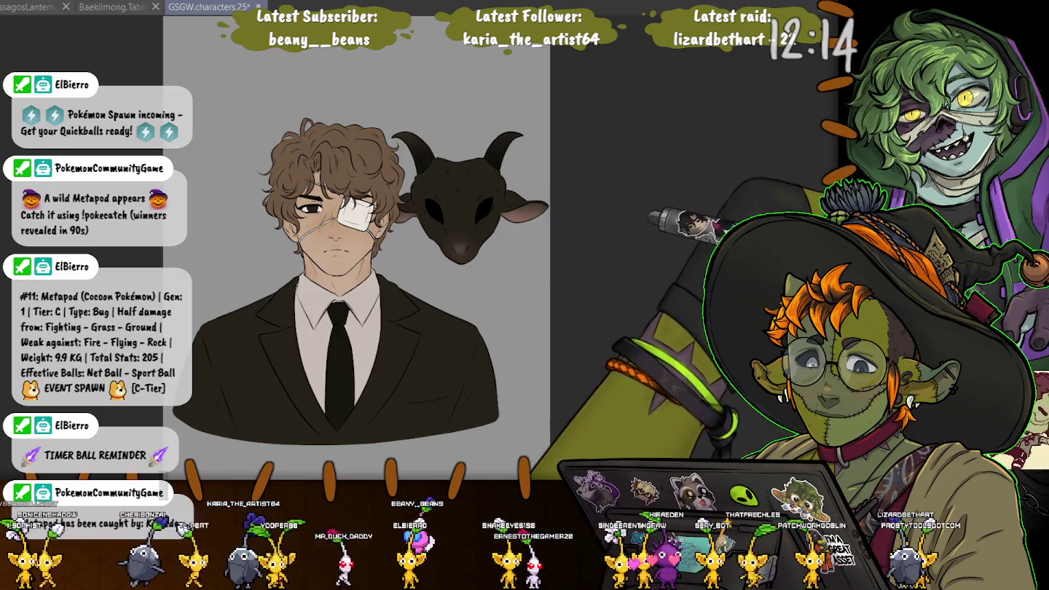
scroll(343, 219, "up", 5)
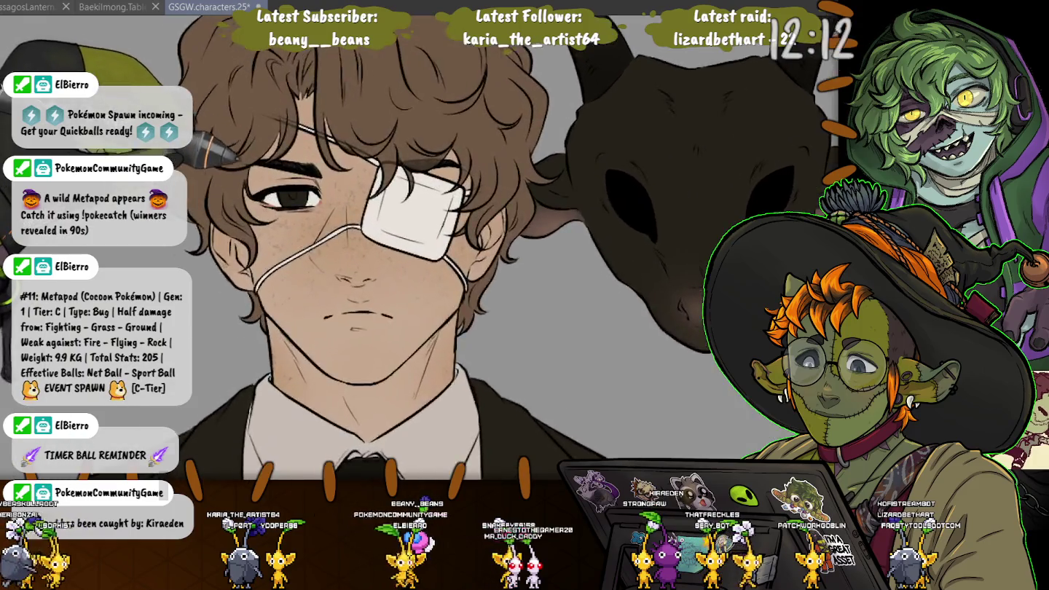
key("ctrl+0")
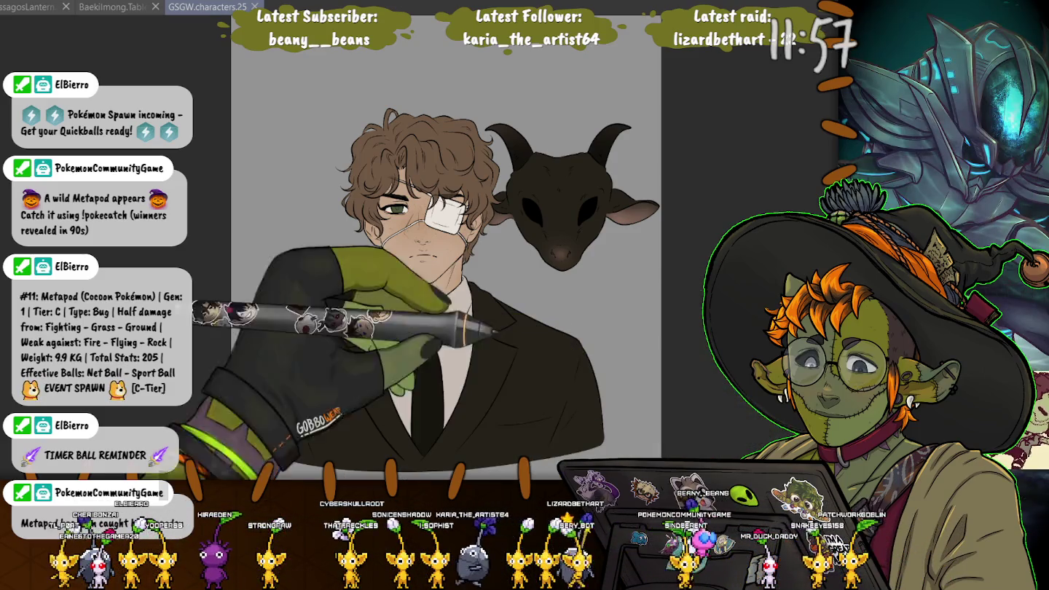
Zoom in on the face, shrink the brush, and paint fine detail at the mouth's right end.
scroll(412, 298, "up", 2)
scroll(411, 297, "up", 2)
scroll(412, 298, "up", 2)
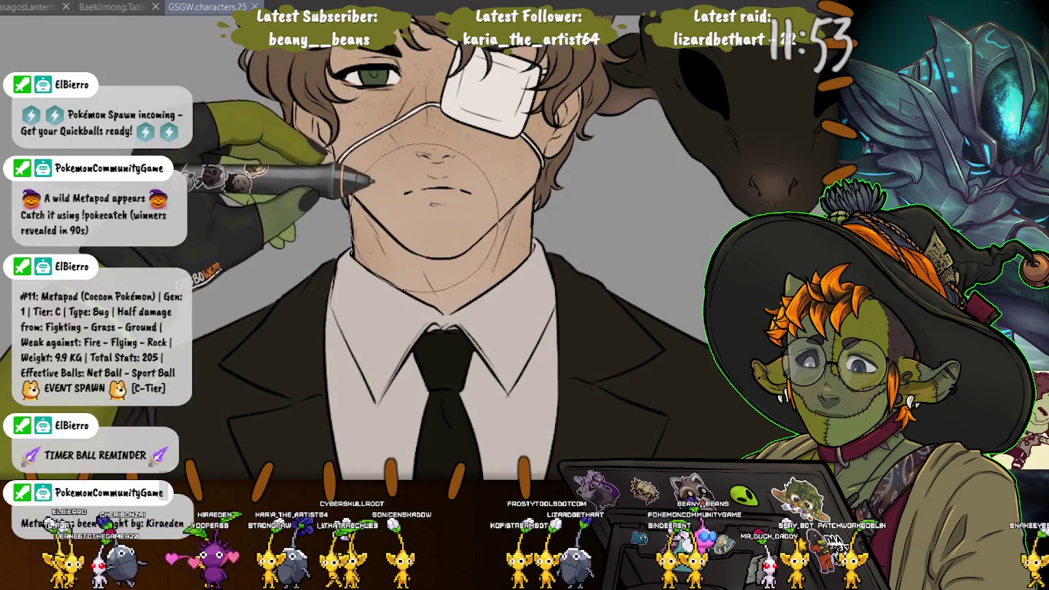
key("bracketleft")
key("bracketleft")
key("bracketleft")
key("bracketleft")
key("bracketleft")
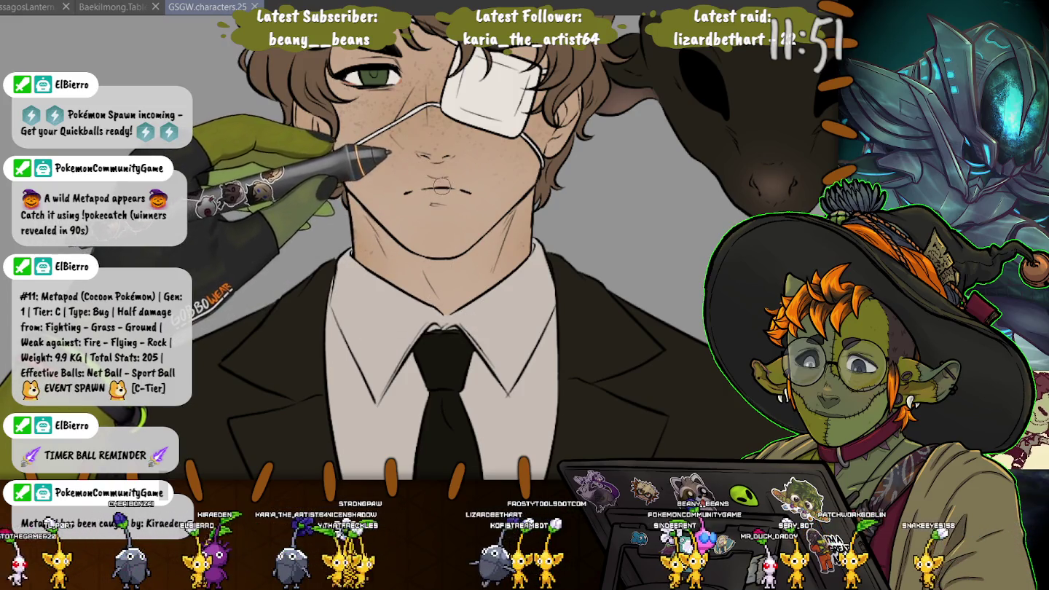
left_click_drag(444, 191, 455, 190)
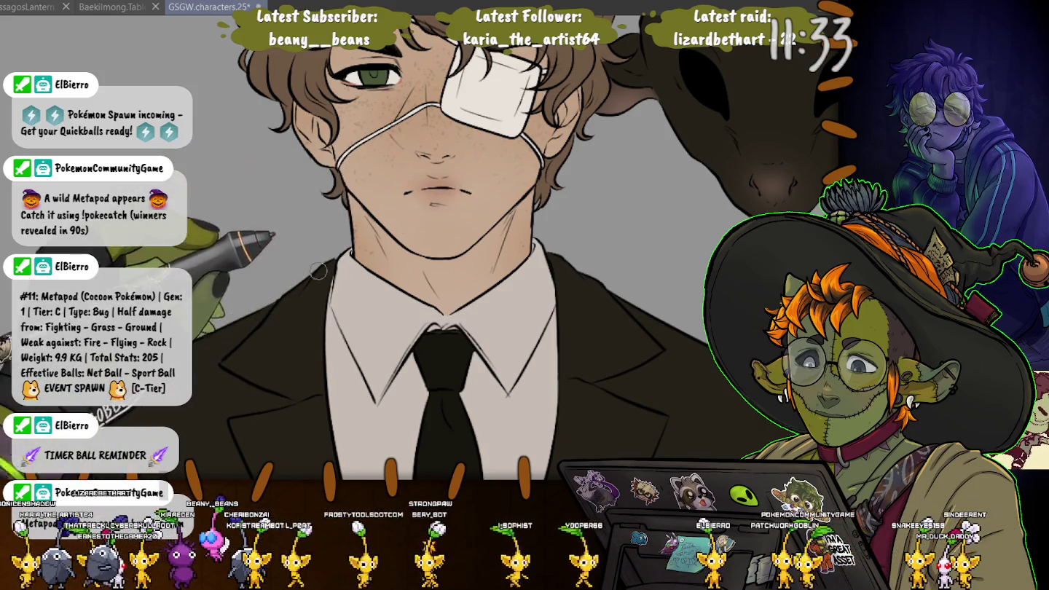
Zoom out and hide the line art and shading to view the flat colours.
scroll(326, 246, "down", 3)
scroll(278, 226, "down", 3)
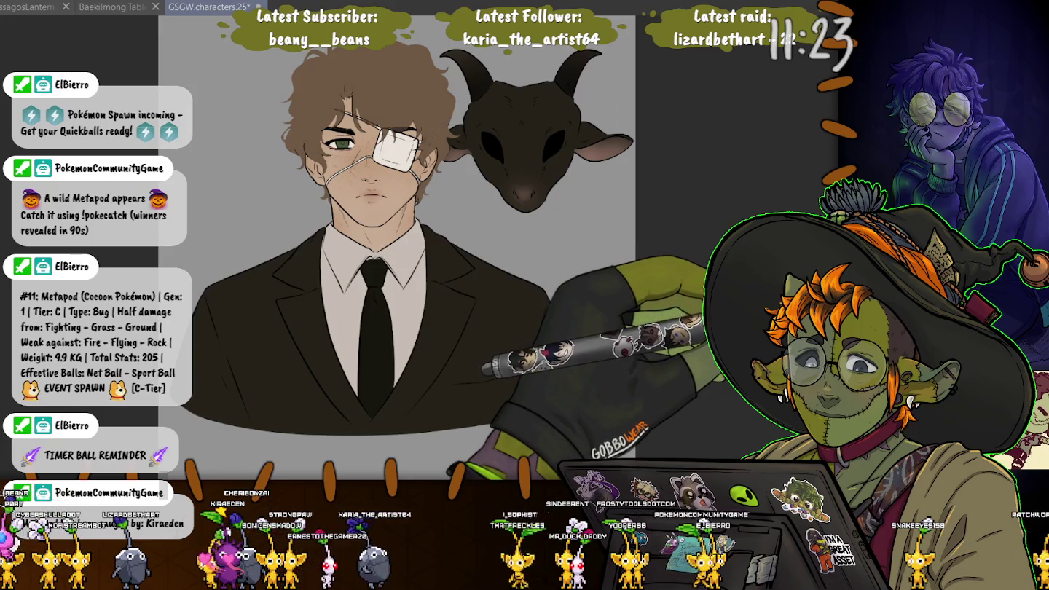
key("ctrl+z")
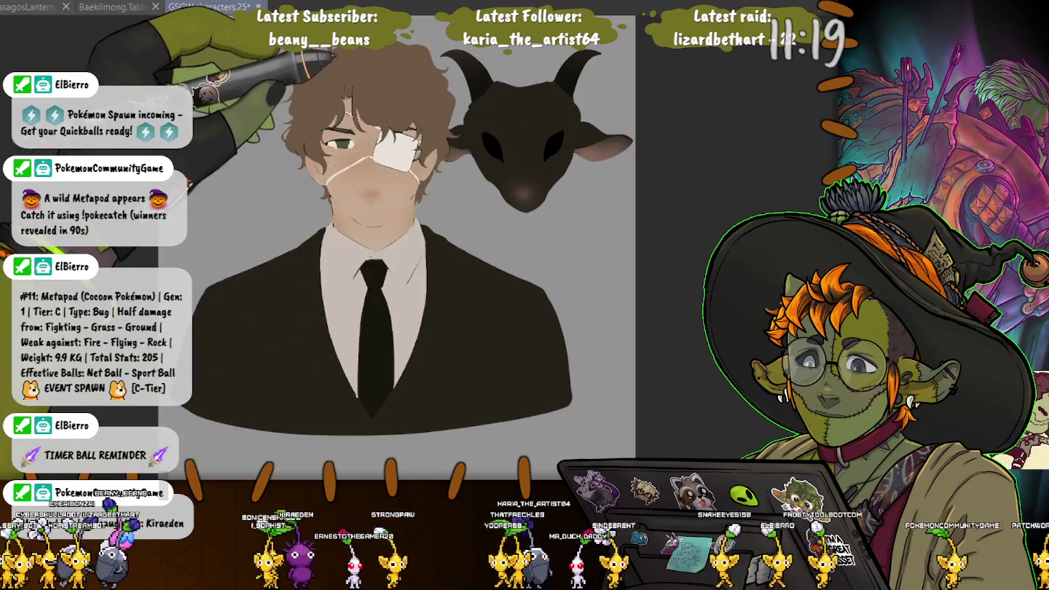
With the line art hidden, auto-select the character's brown hair area.
left_click(371, 80)
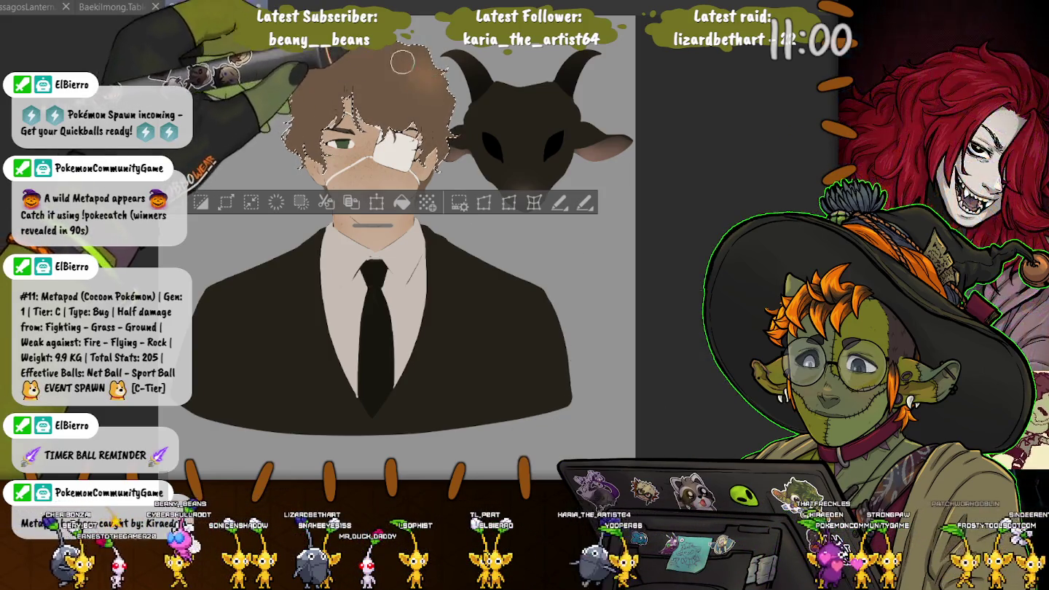
Smooth the top of the hair inside its selection, refine the selection outline, then deselect.
left_click_drag(416, 61, 377, 63)
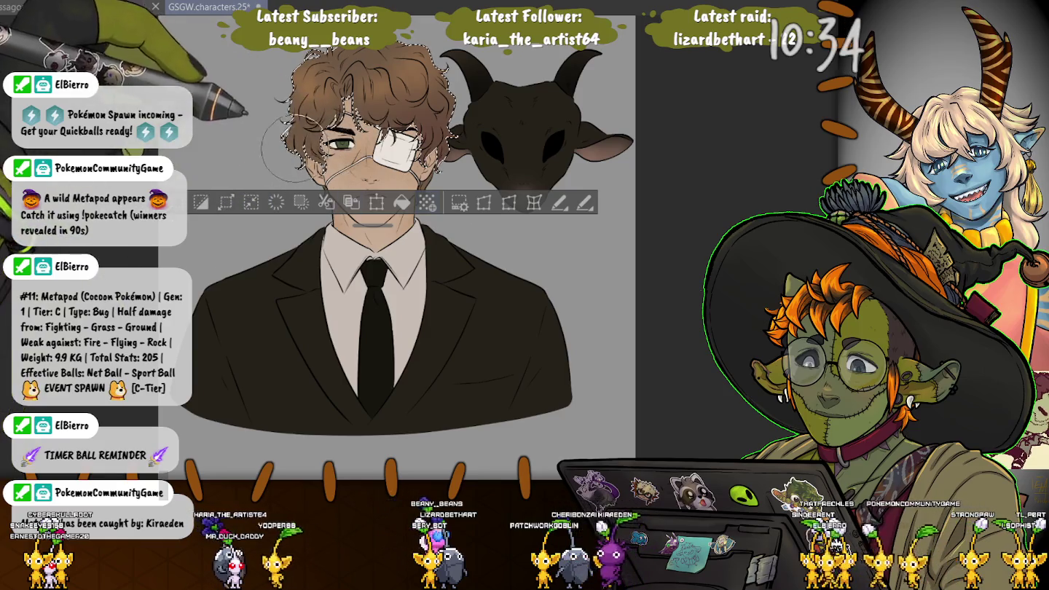
left_click_drag(287, 151, 429, 180)
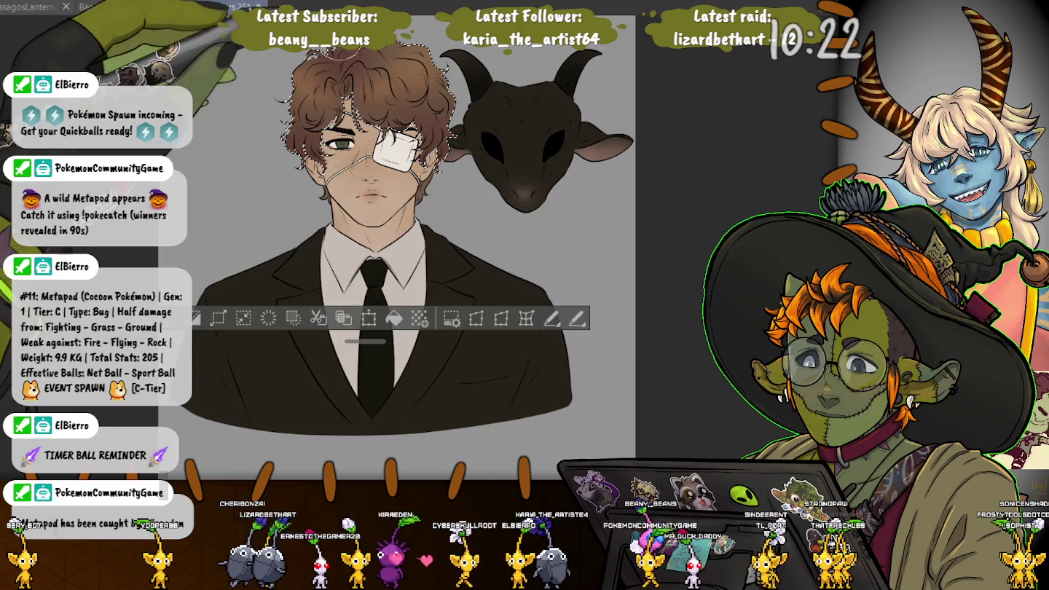
key("ctrl+d")
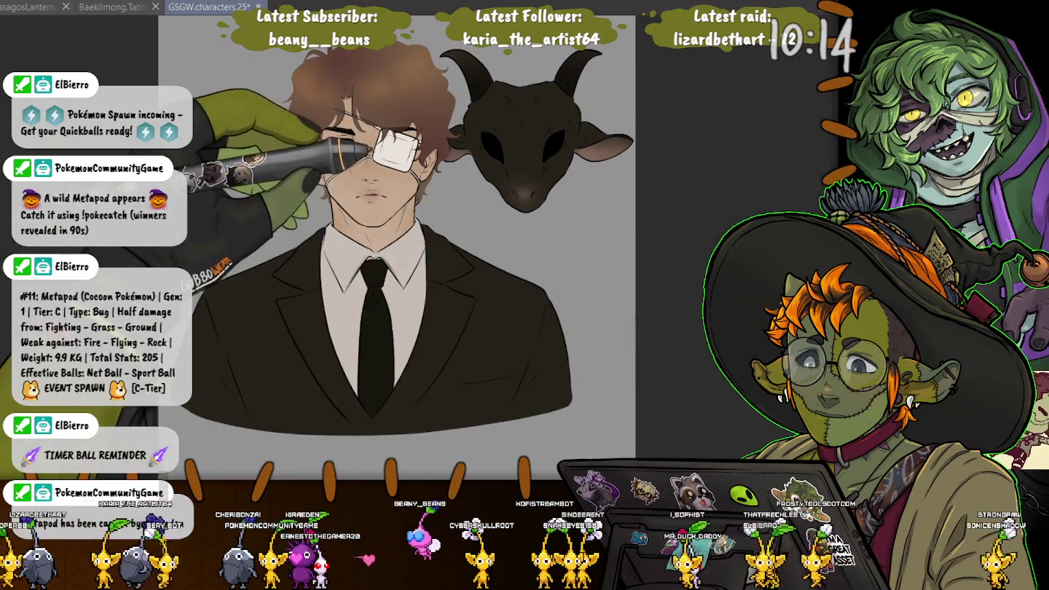
Undo the lighter hair line art back to dark, then lasso the jacket's collar and shoulder.
left_click(328, 147)
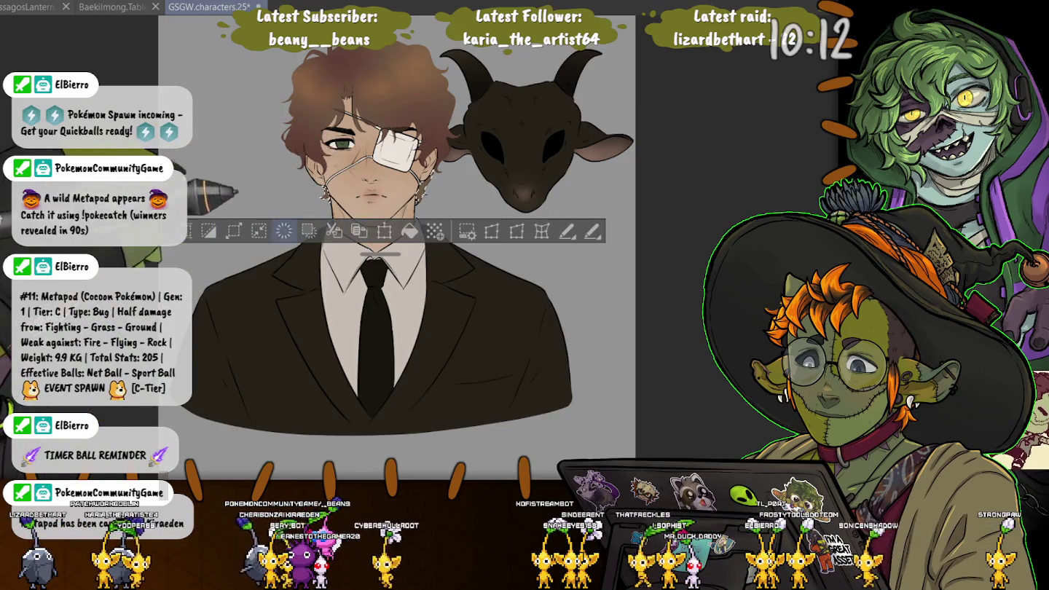
left_click_drag(428, 254, 380, 254)
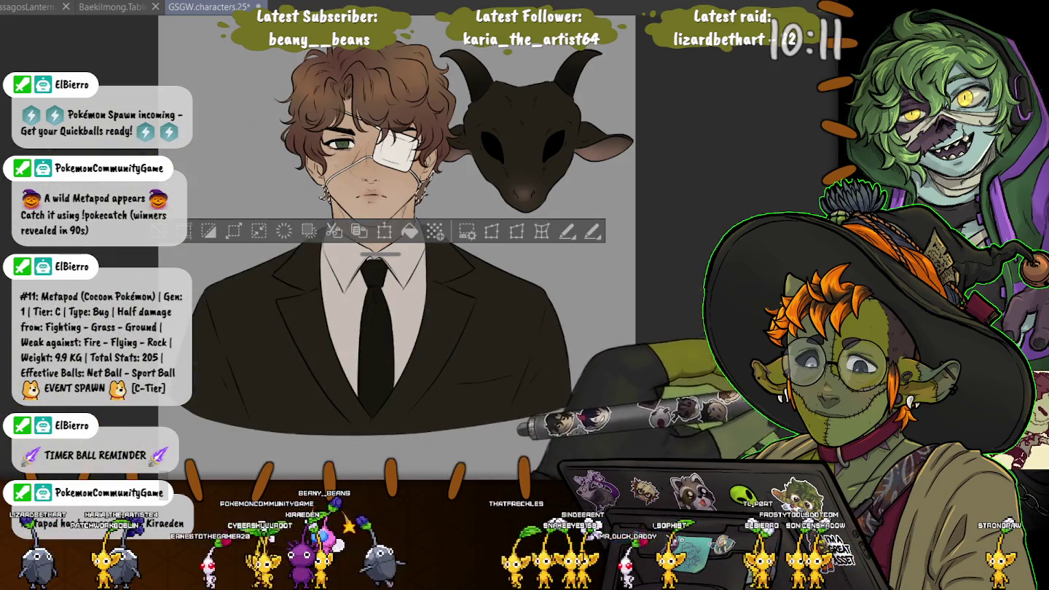
key("ctrl+z")
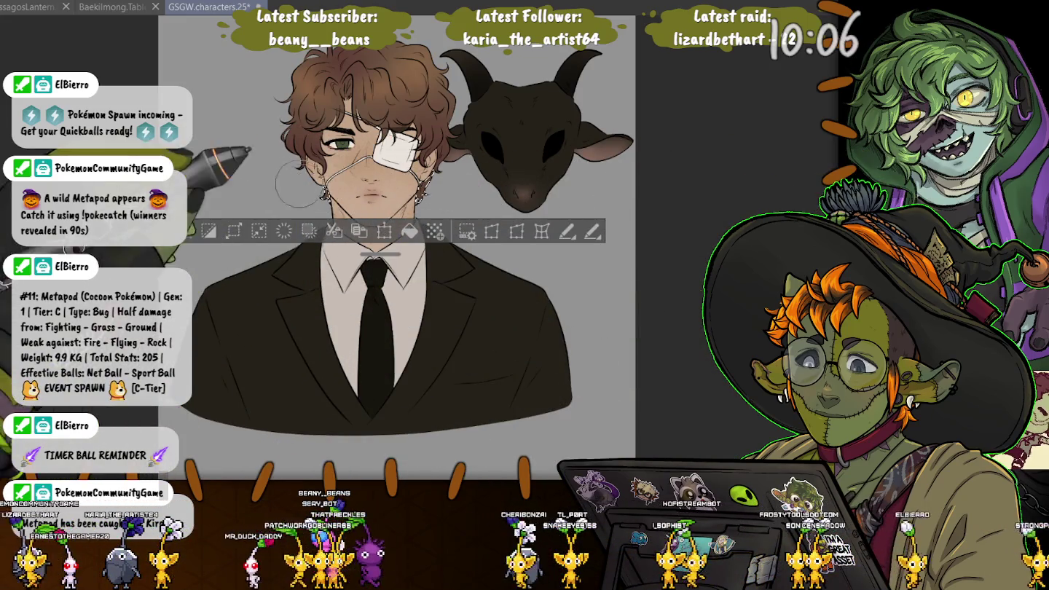
key("ctrl+d")
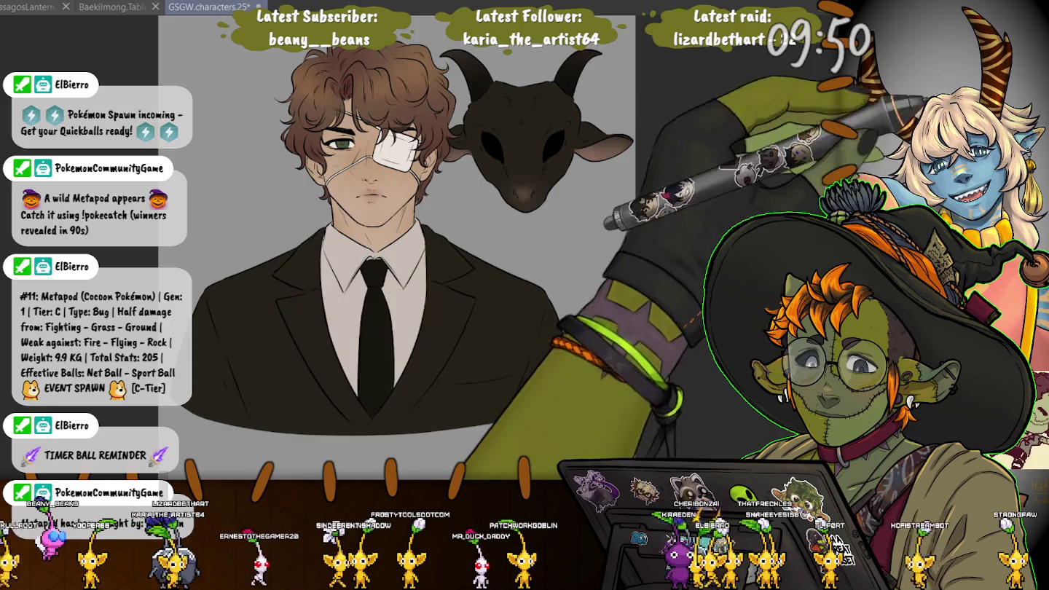
mouse_move(427, 227)
left_mouse_down()
mouse_move(429, 280)
mouse_move(219, 408)
left_mouse_up()
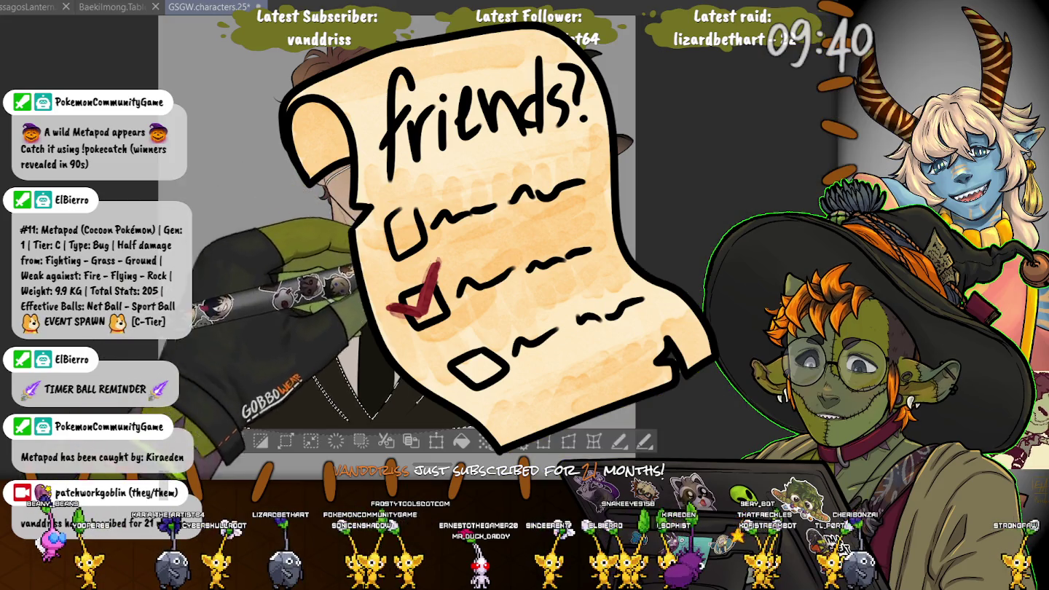
Work on the jacket's left side, then select the tie knot and extend the selection to the whole tie.
left_click_drag(328, 227, 211, 409)
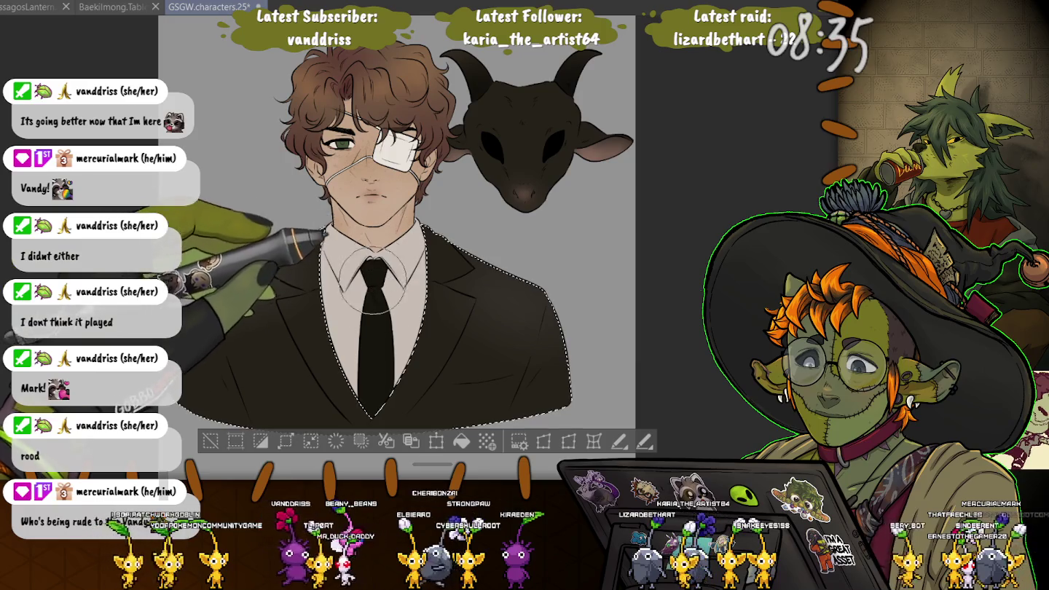
key("ctrl+d")
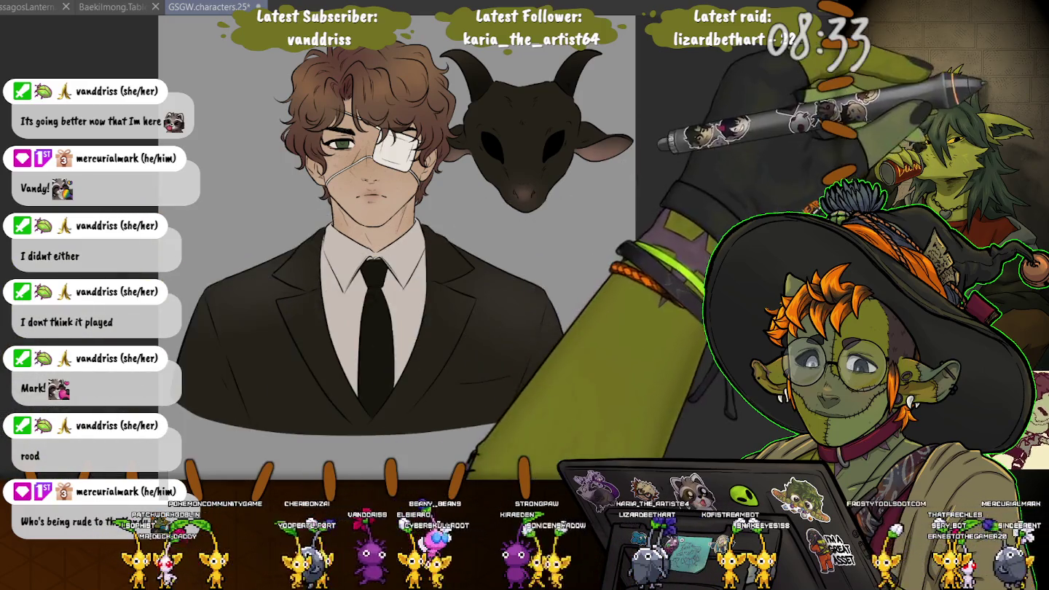
left_click_drag(365, 262, 384, 285)
left_click(376, 349)
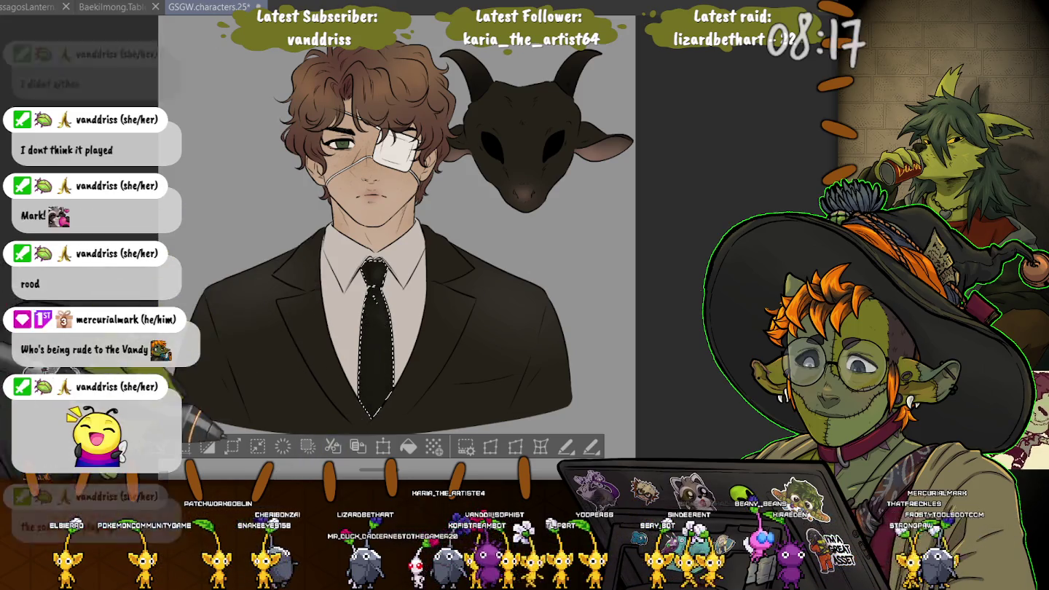
key("ctrl+d")
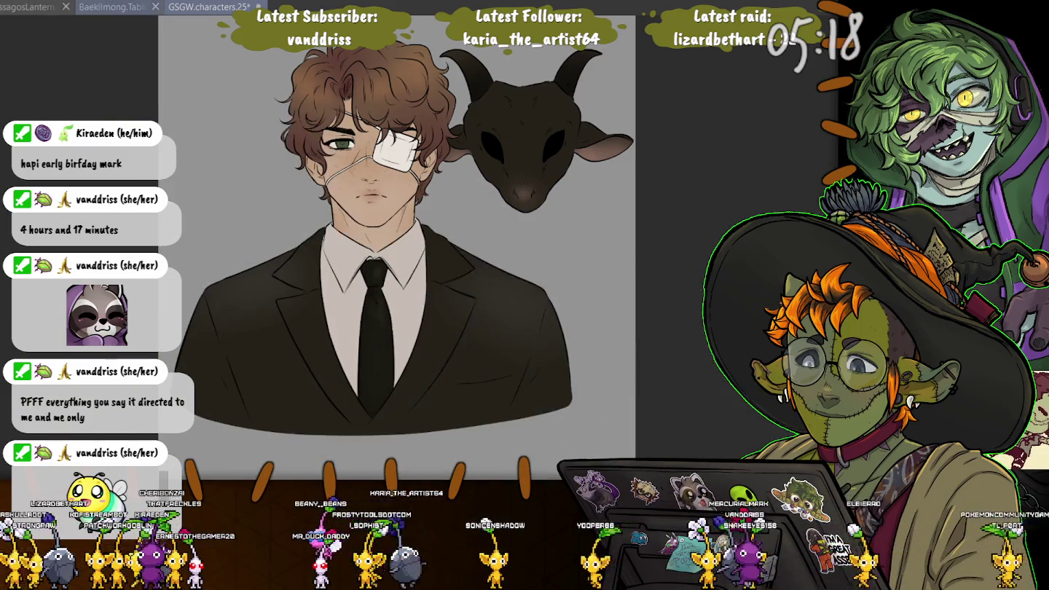
Save the artwork and bring up the Baekilmong.Tablet.25 character cards.
key("ctrl+s")
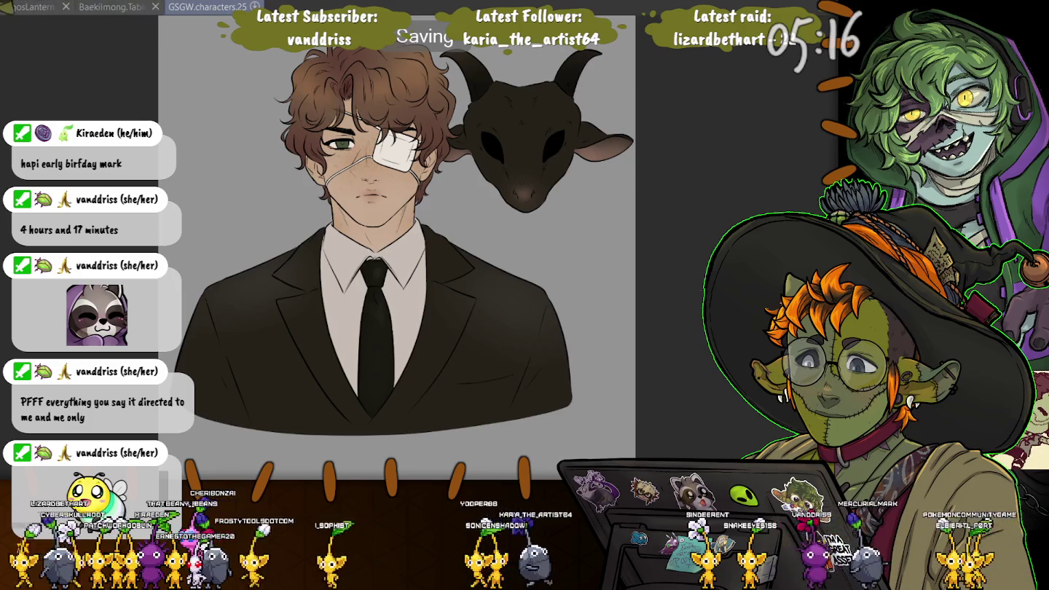
key("ctrl+shift+Tab")
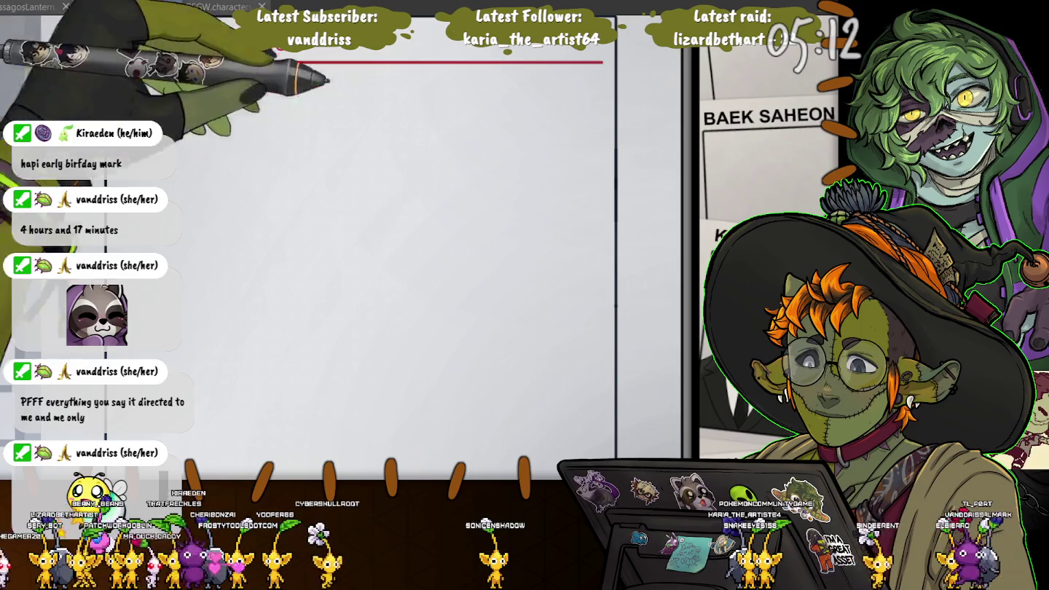
scroll(342, 248, "right", 3)
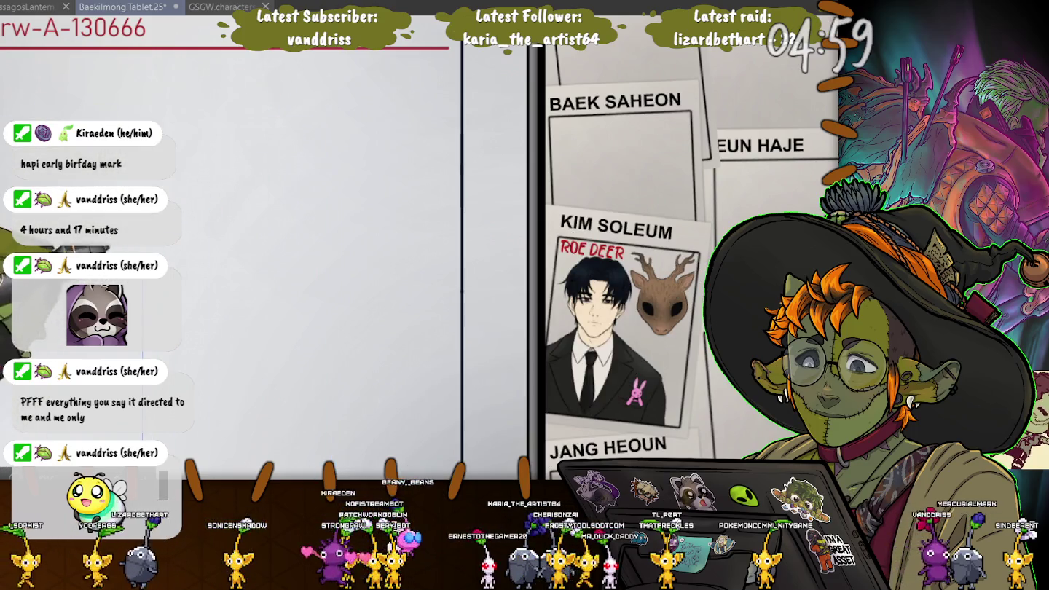
Shrink the pasted eye-patch and goat-mask portrait and fit it inside the BAEK SAHEON card.
left_click_drag(386, 112, 347, 289)
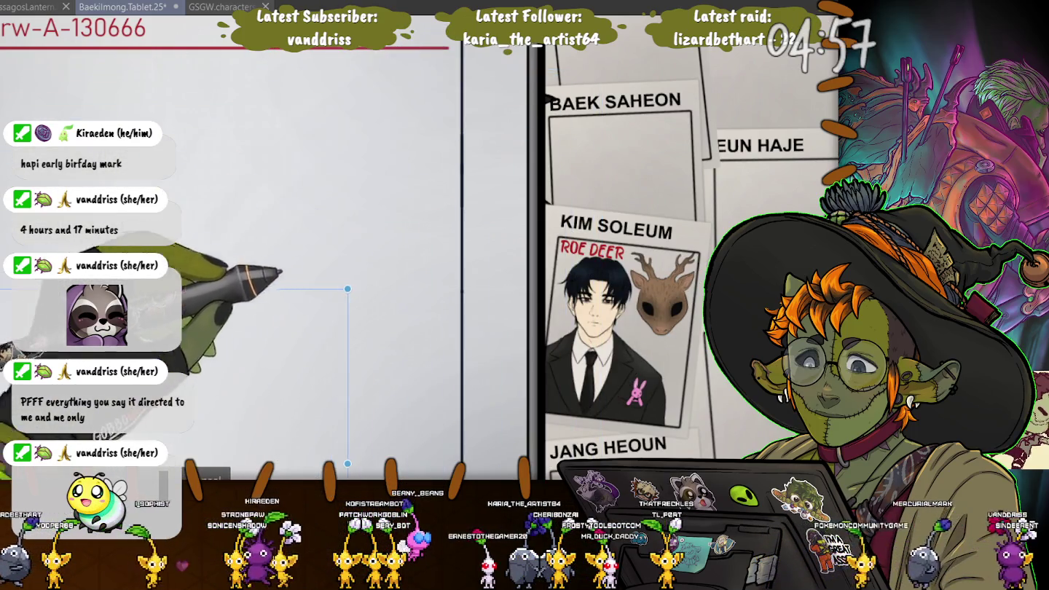
left_click_drag(279, 274, 489, 218)
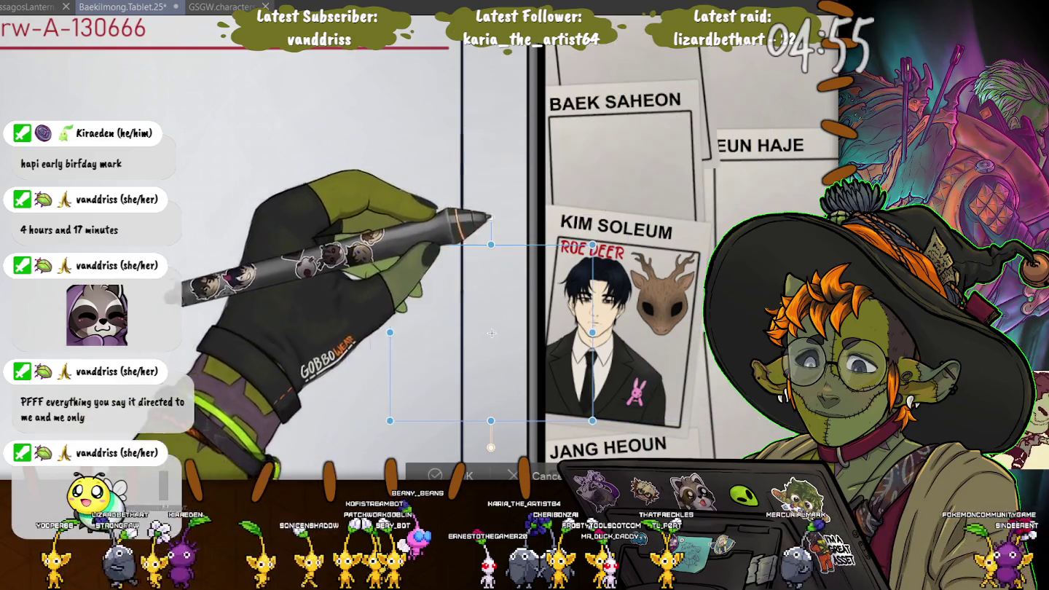
left_click_drag(491, 333, 604, 207)
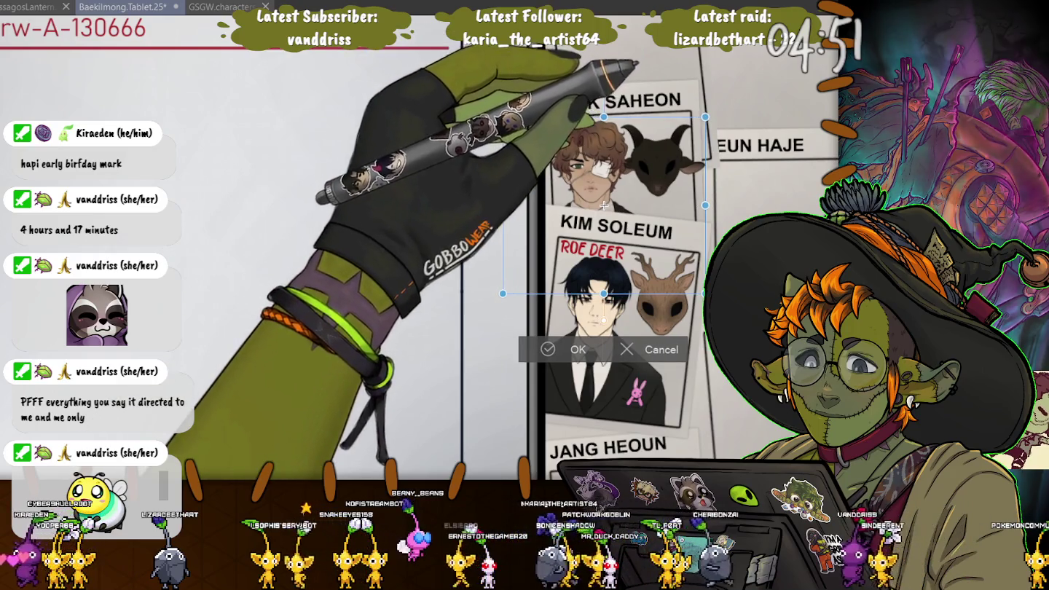
left_click_drag(604, 207, 604, 199)
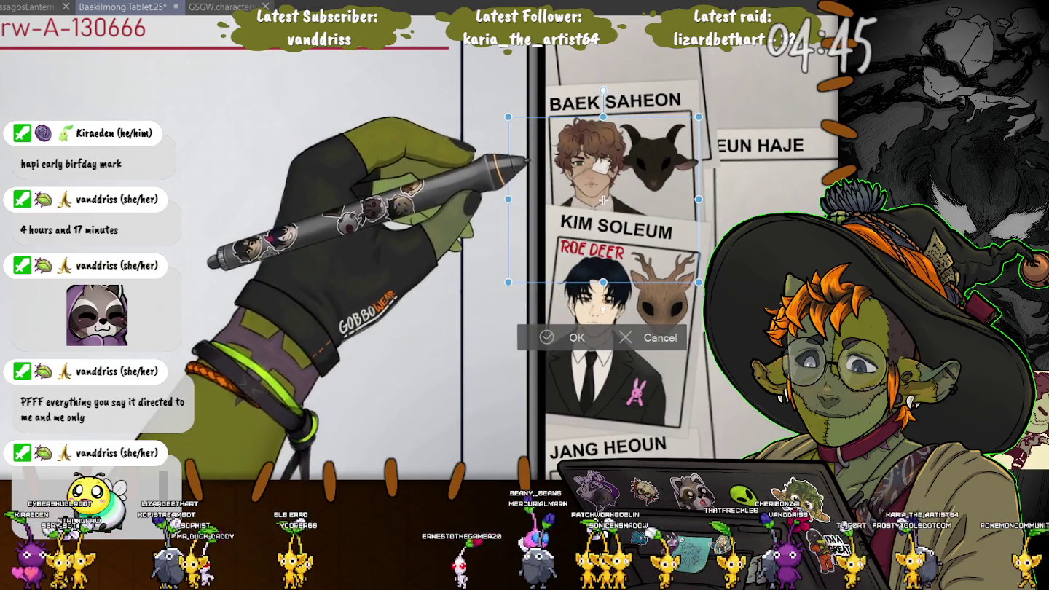
left_click_drag(603, 199, 603, 205)
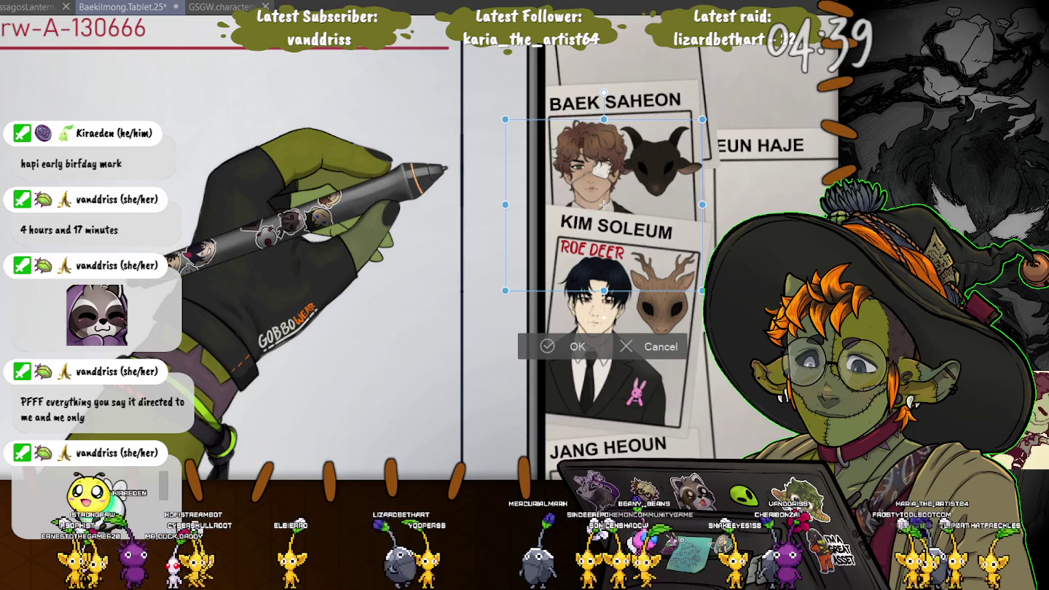
left_click(578, 347)
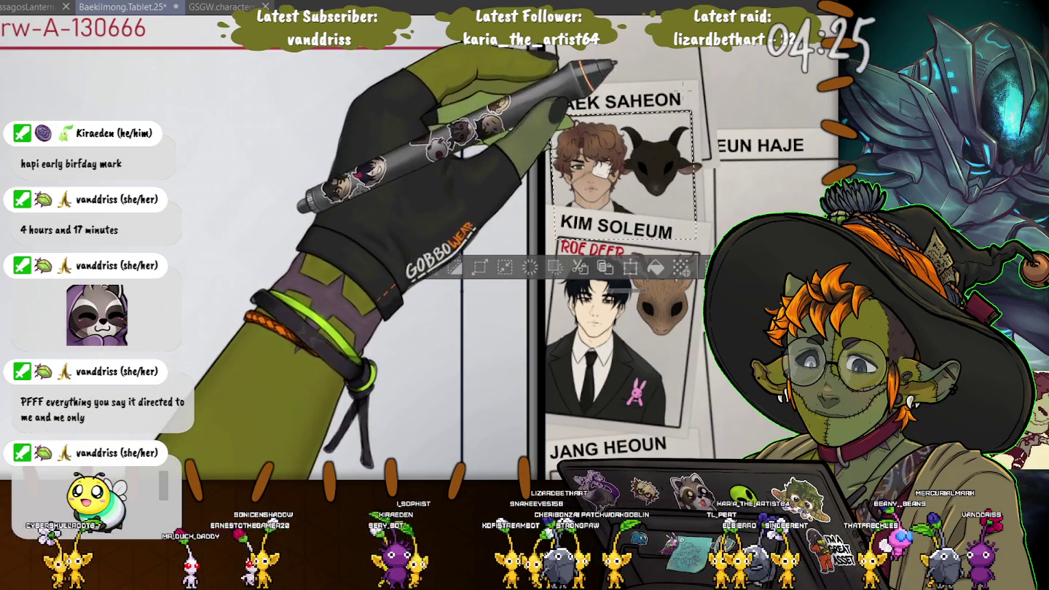
Move the Baek Saheon portrait a few pixels lower within its card.
key("Return")
key("ctrl+d")
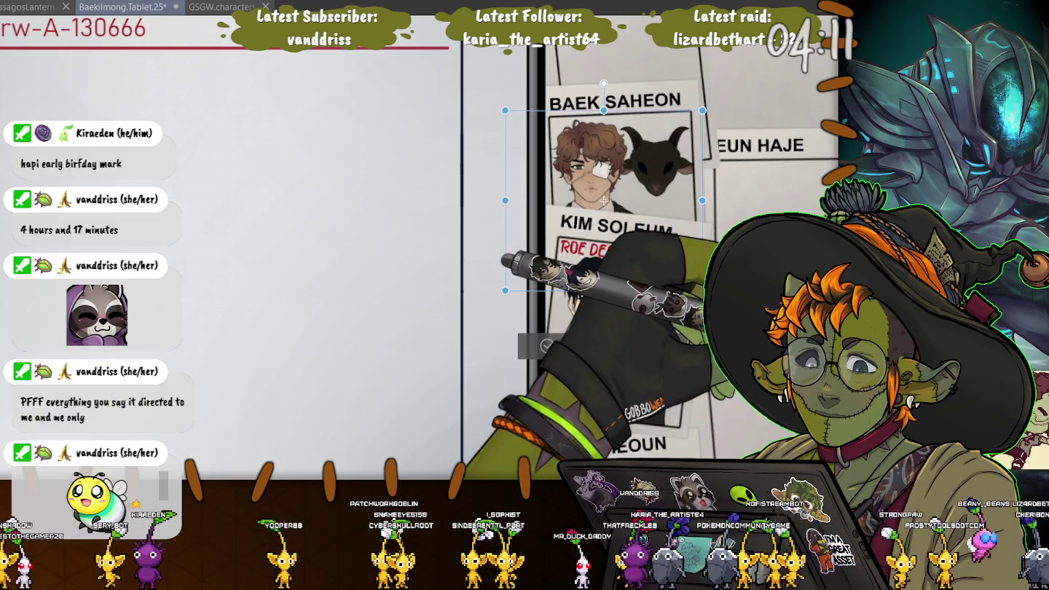
left_click_drag(604, 200, 604, 205)
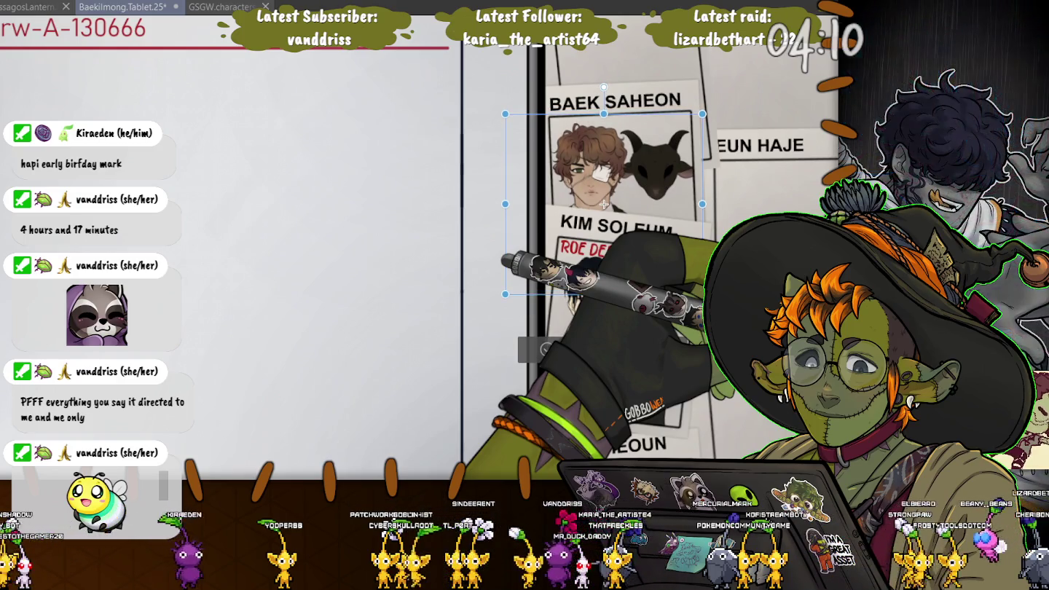
key("Return")
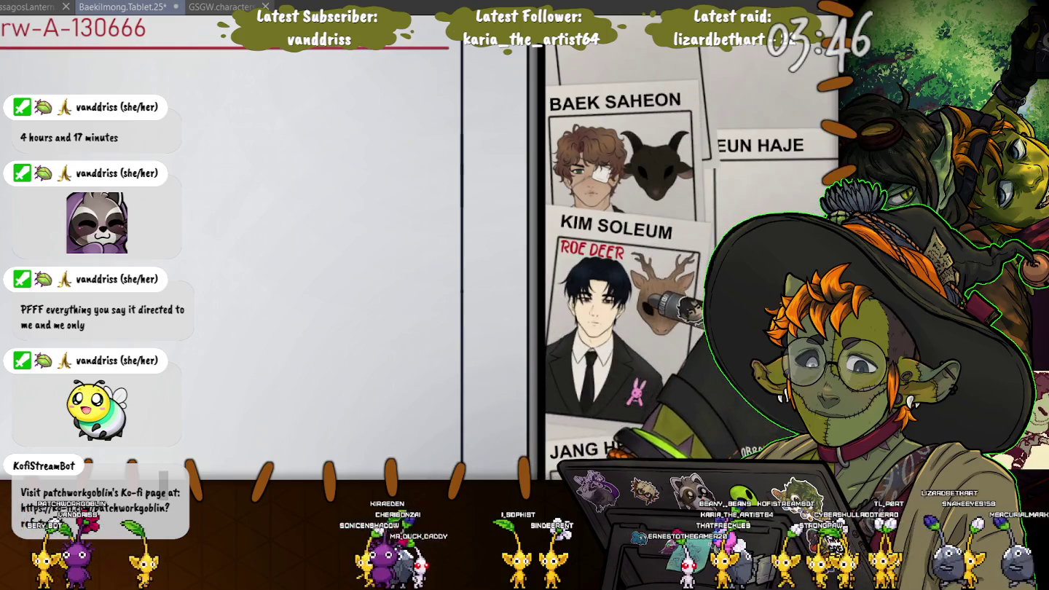
Free-transform the ROE DEER label to reposition it across the top of the KIM SOLEUM card.
key("ctrl+t")
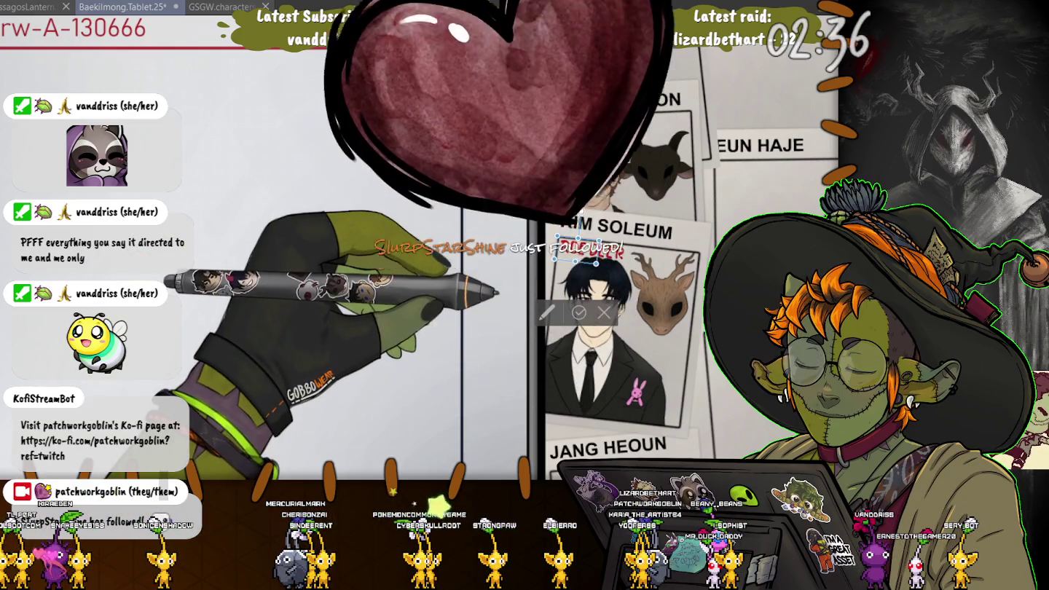
left_click(580, 312)
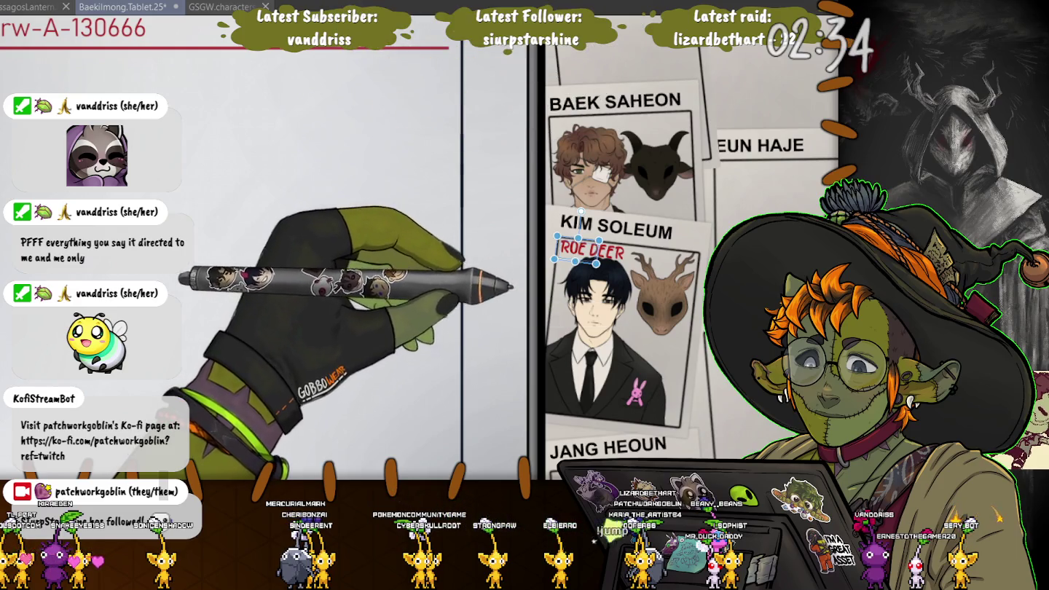
Add a red 'GOAT' label on Baek Saheon's card and move it up above the goat mask.
left_click(575, 171)
type("GOAT")
mouse_move(575, 172)
left_mouse_down()
mouse_move(579, 122)
mouse_move(570, 125)
left_mouse_up()
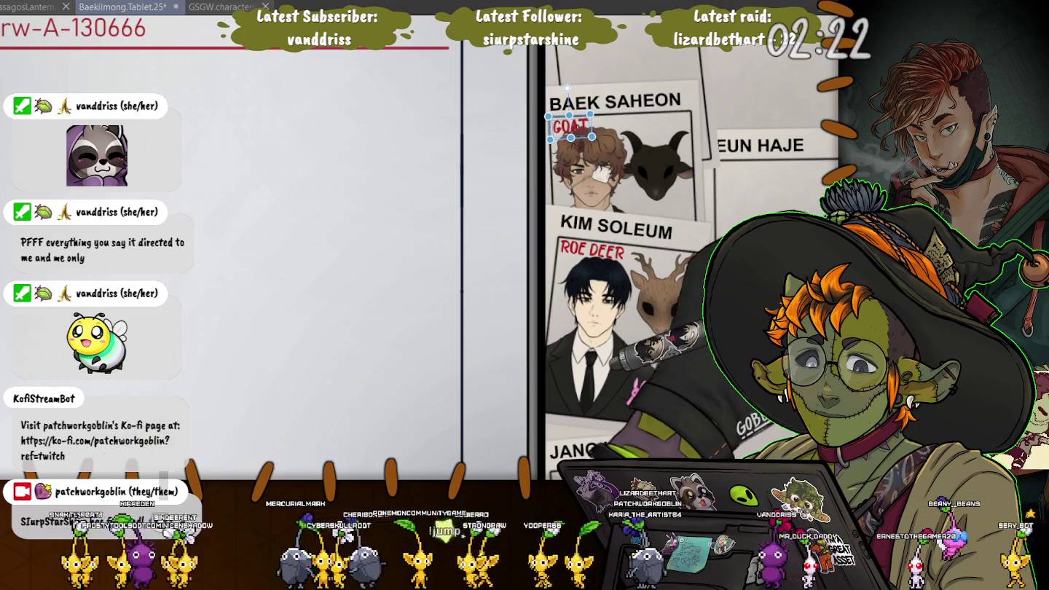
key("ctrl+d")
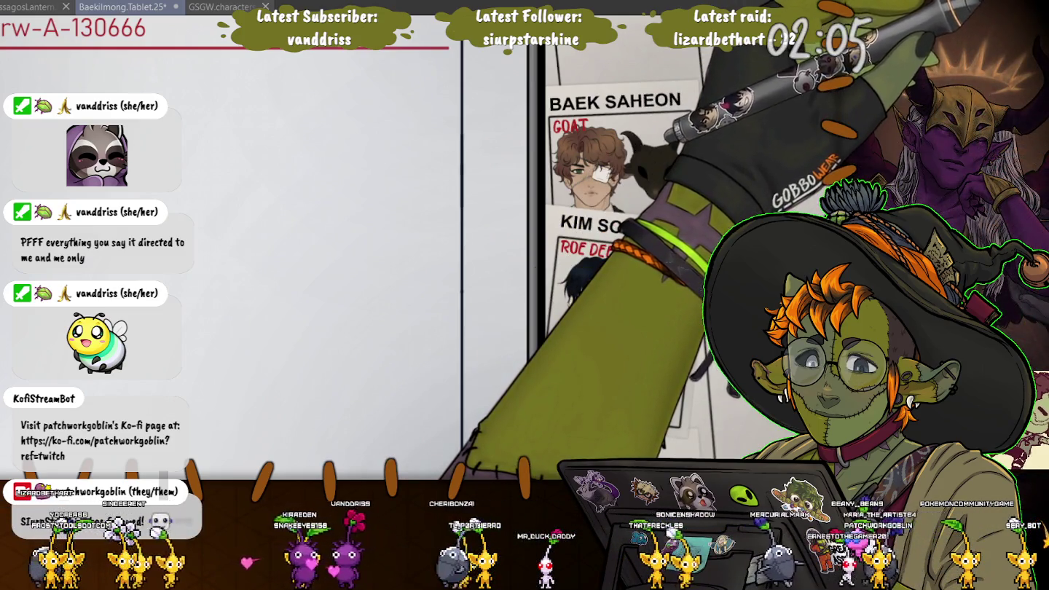
left_click(571, 125)
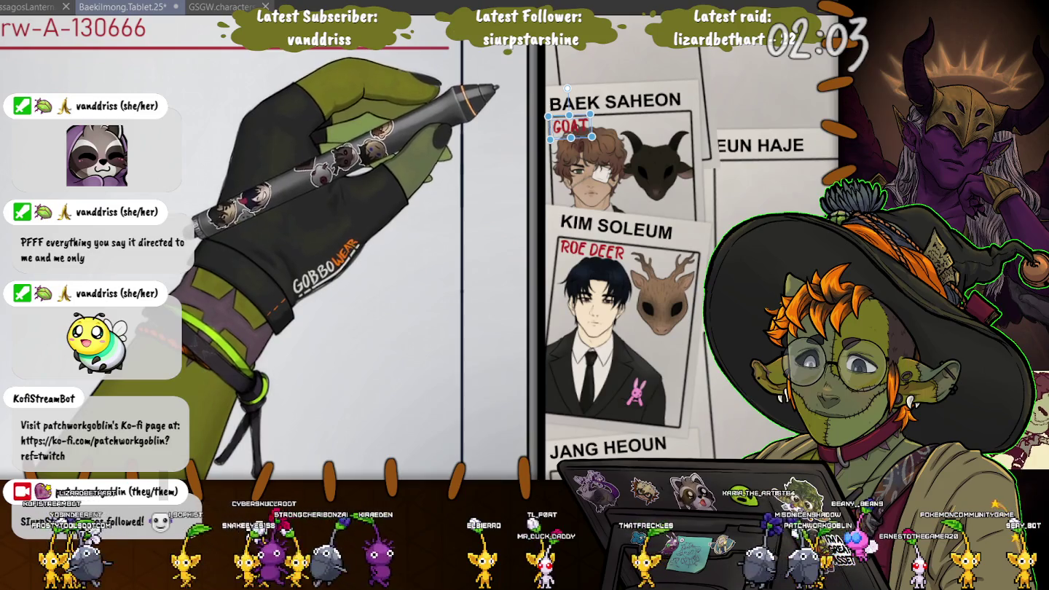
left_click_drag(570, 126, 658, 121)
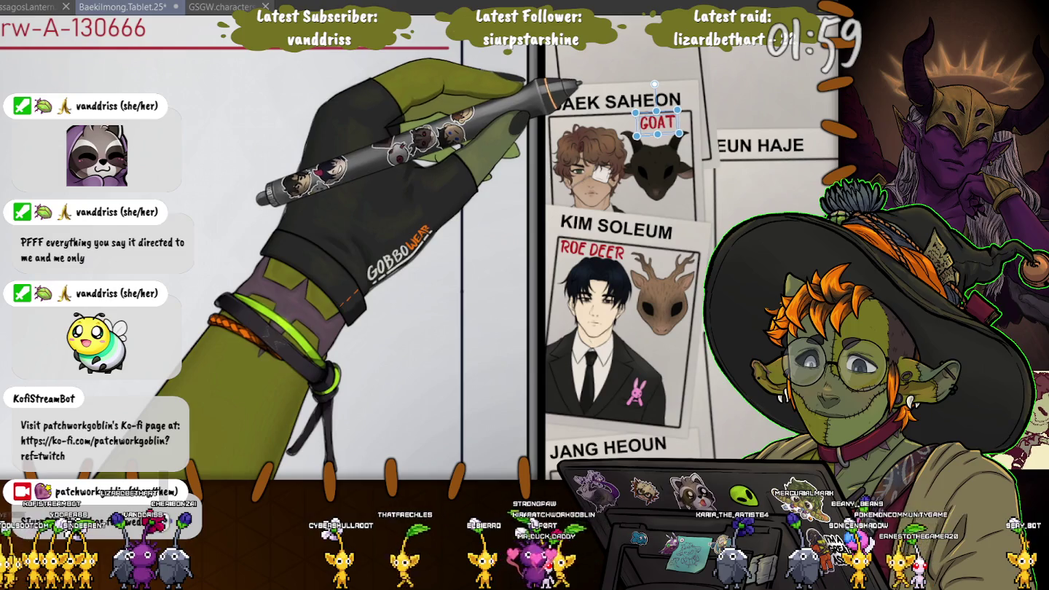